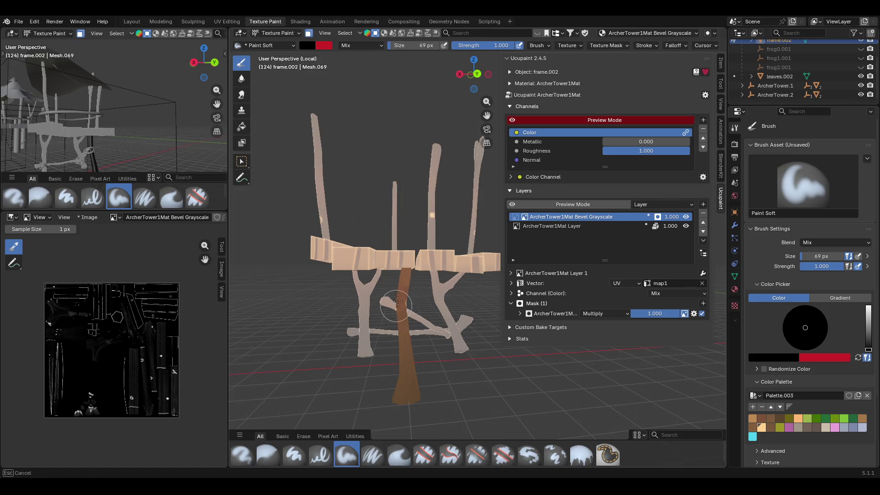
Paint over the trunk with the Draw brush from a couple of side angles.
mouse_move(397, 301)
middle_down()
mouse_move(299, 255)
mouse_move(310, 262)
middle_up()
mouse_move(448, 224)
mouse_down()
mouse_move(397, 286)
mouse_move(400, 306)
mouse_up()
scroll(400, 306, up, 5)
middle_drag(400, 306, 321, 263)
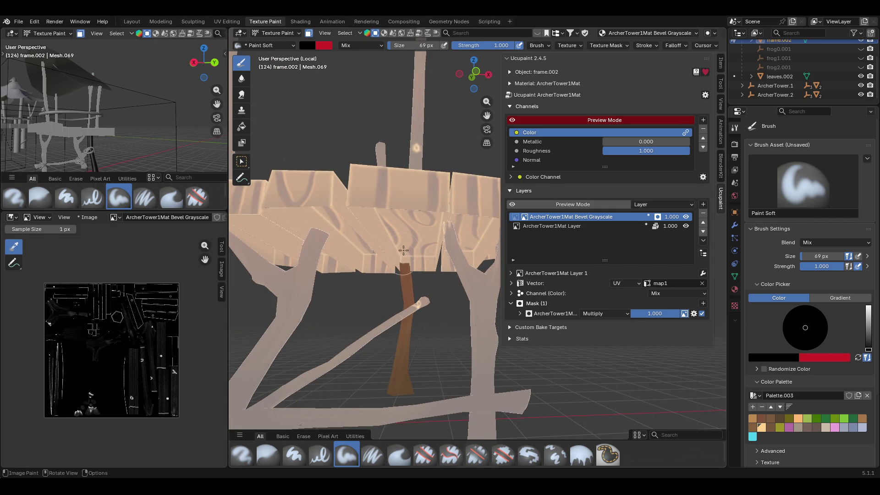
middle_drag(397, 279, 308, 281)
mouse_move(413, 248)
mouse_down()
mouse_move(416, 296)
mouse_move(413, 275)
mouse_up()
mouse_move(412, 275)
middle_down()
mouse_move(404, 257)
mouse_move(406, 283)
middle_up()
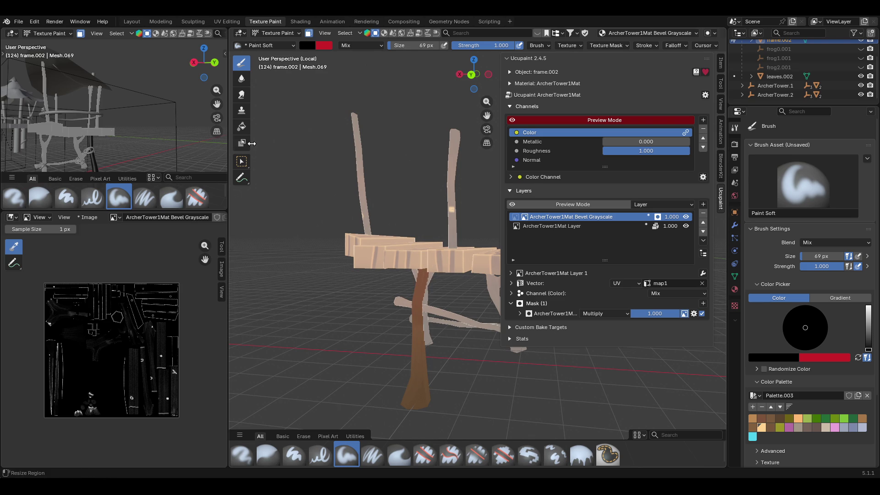
Box-select the long diagonal crossbar as the paint mask, deselecting the trunk leg.
click(241, 162)
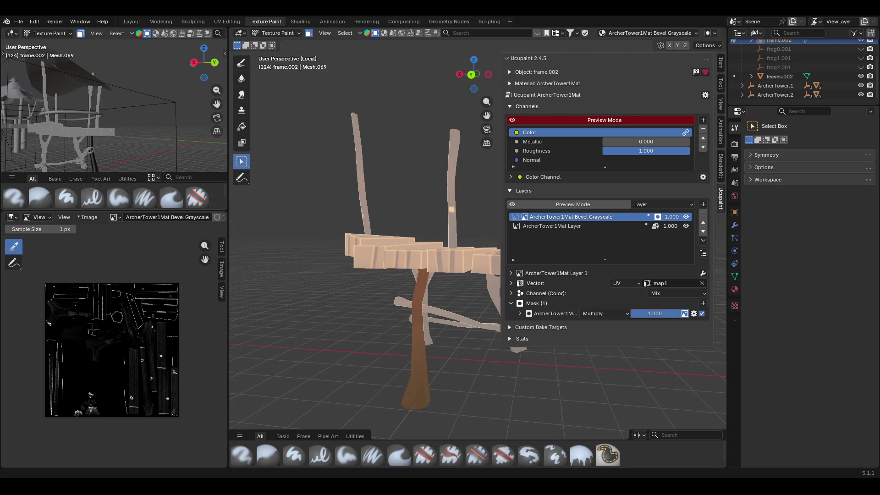
middle_drag(445, 363, 498, 362)
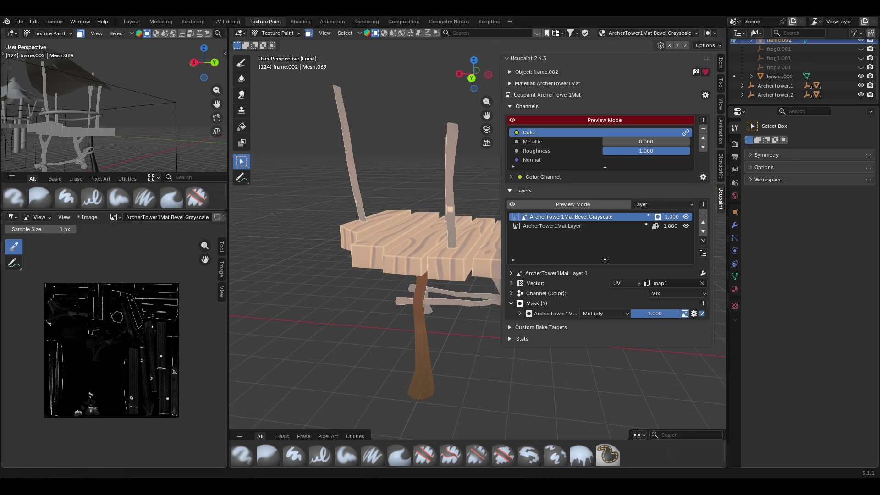
middle_drag(440, 293, 454, 304)
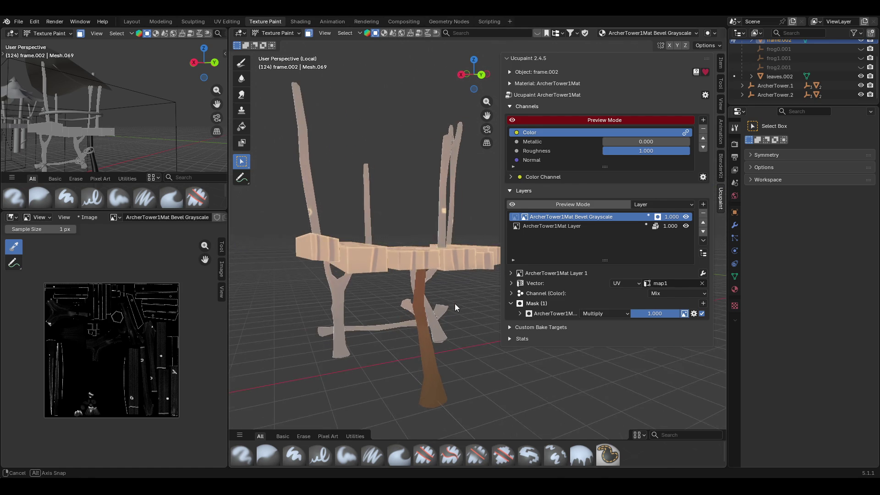
drag(487, 116, 488, 123)
mouse_move(489, 122)
middle_down()
mouse_move(304, 258)
mouse_move(264, 208)
middle_up()
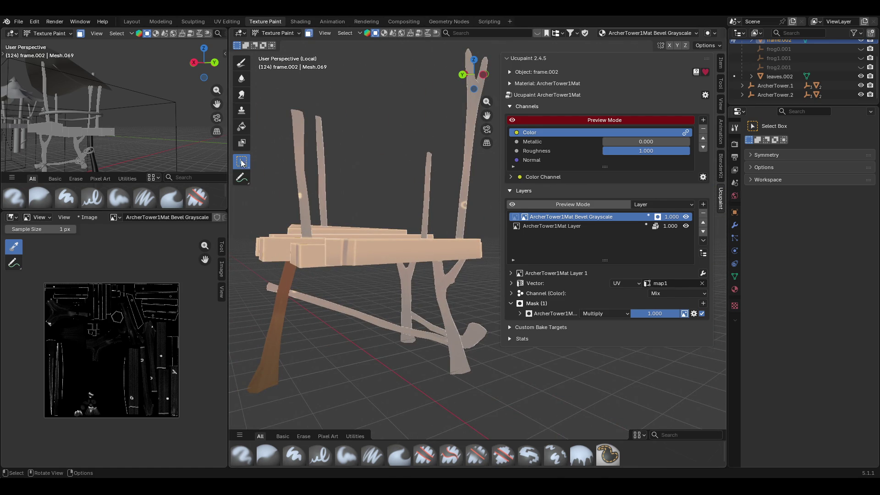
click(342, 315)
click(342, 307)
mouse_move(342, 307)
middle_down()
mouse_move(318, 317)
mouse_move(293, 284)
middle_up()
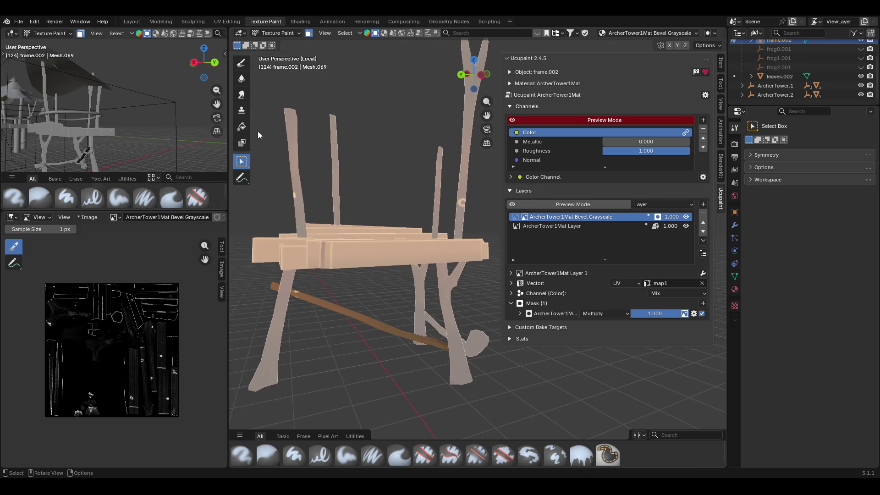
click(238, 66)
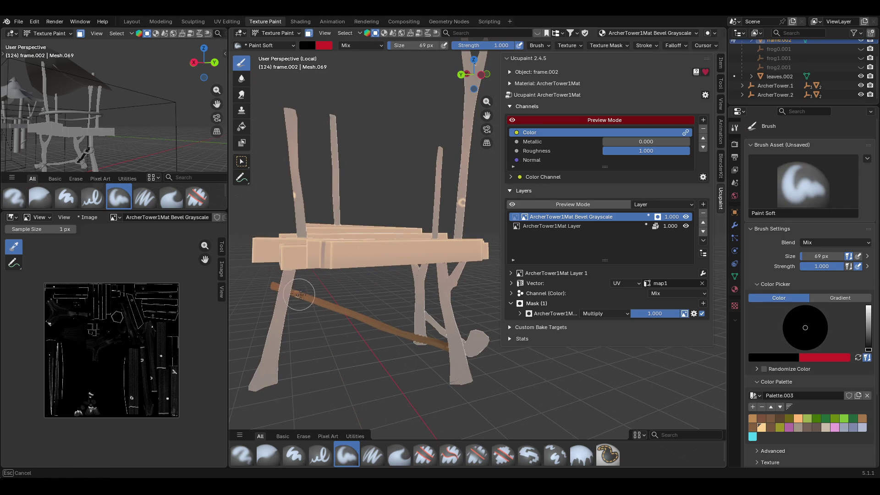
Paint over the crossbar's bright patch and its end where it meets the leg.
mouse_move(310, 330)
middle_down()
mouse_move(321, 318)
mouse_move(545, 318)
middle_up()
mouse_move(293, 281)
mouse_down()
mouse_move(299, 275)
mouse_move(276, 295)
mouse_up()
mouse_move(344, 266)
middle_down()
mouse_move(316, 277)
mouse_move(565, 346)
mouse_move(477, 294)
middle_up()
mouse_move(318, 316)
mouse_down()
mouse_move(369, 309)
mouse_move(349, 310)
mouse_up()
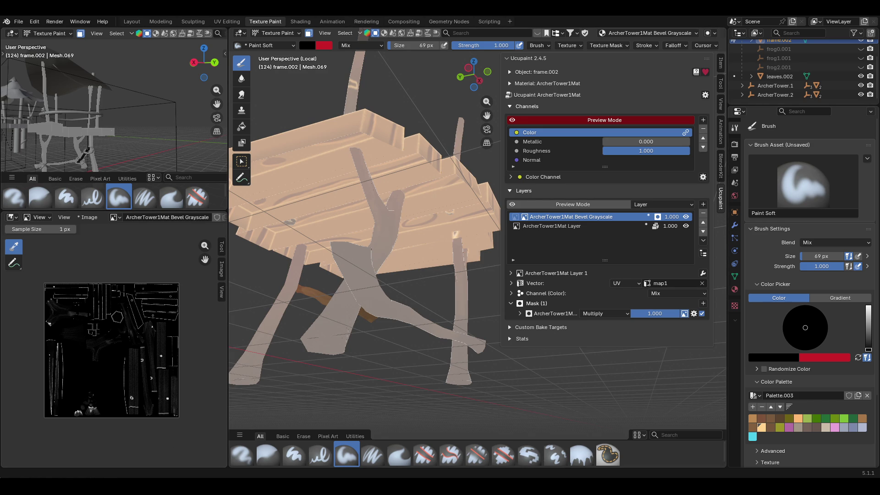
mouse_move(522, 275)
middle_down()
mouse_move(530, 357)
mouse_move(615, 375)
middle_up()
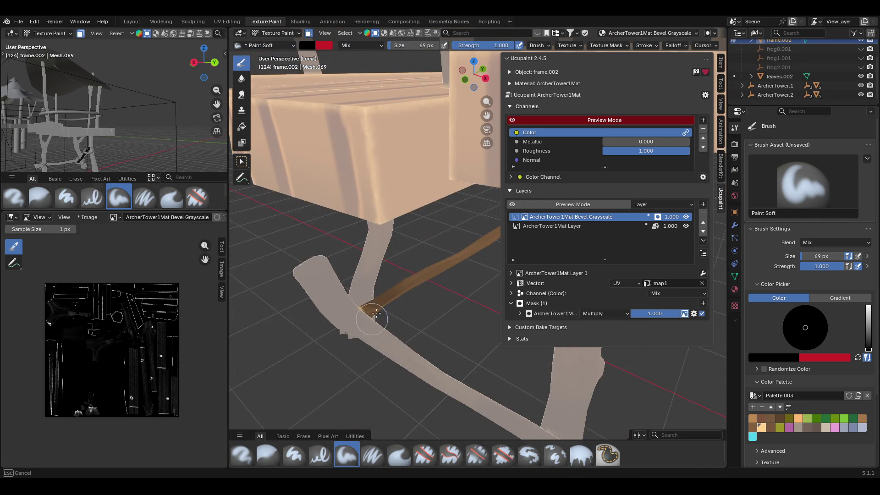
drag(354, 328, 340, 288)
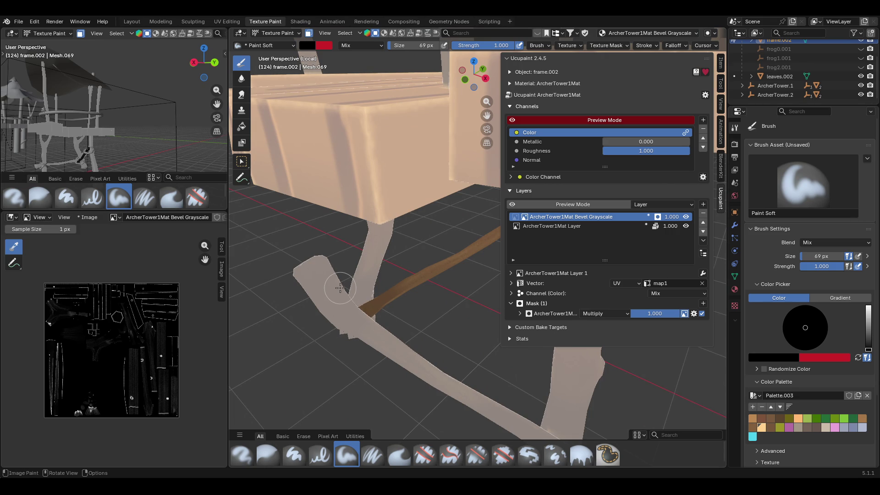
middle_drag(340, 288, 284, 273)
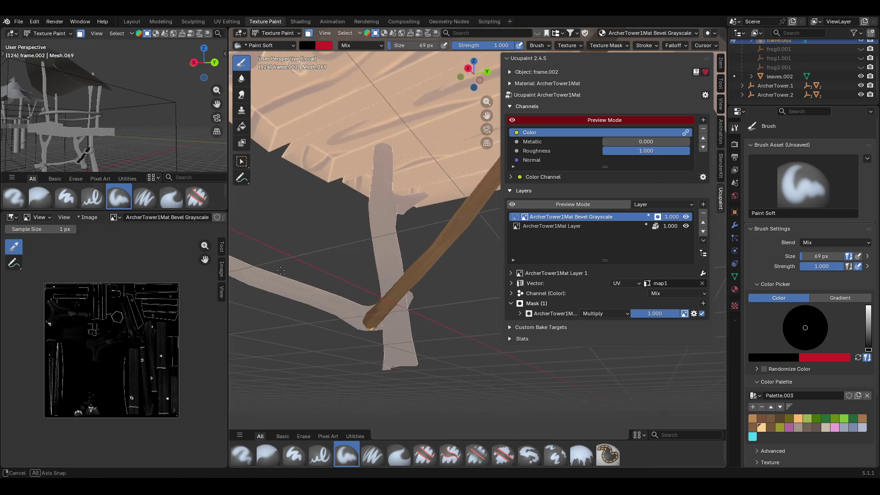
drag(362, 326, 381, 309)
drag(364, 351, 366, 348)
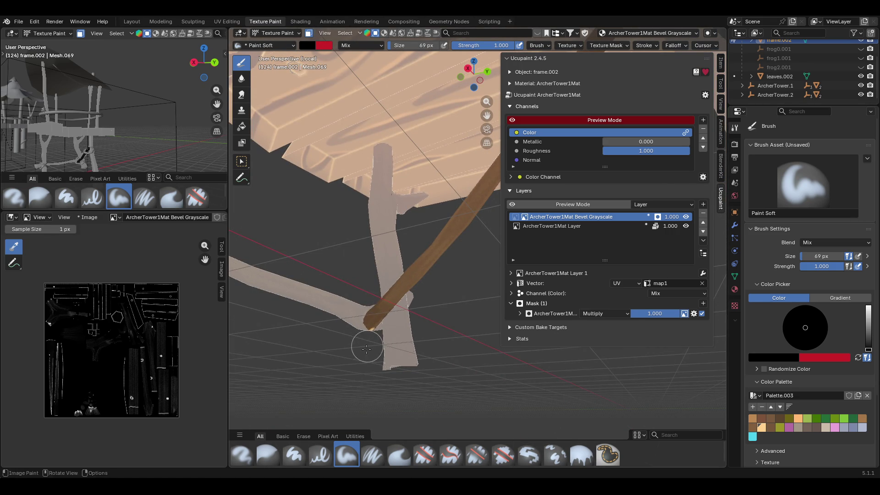
Touch up the crossbar's bright tip and the stretch beside the leg.
middle_drag(403, 303, 361, 269)
mouse_move(397, 357)
mouse_down()
mouse_move(376, 341)
mouse_move(377, 321)
mouse_move(391, 354)
mouse_up()
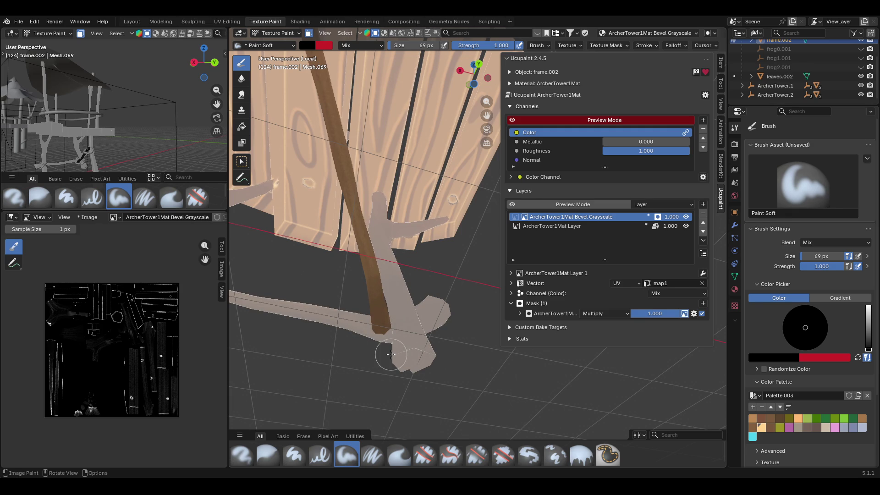
mouse_move(402, 356)
middle_down()
mouse_move(589, 423)
mouse_move(621, 446)
middle_up()
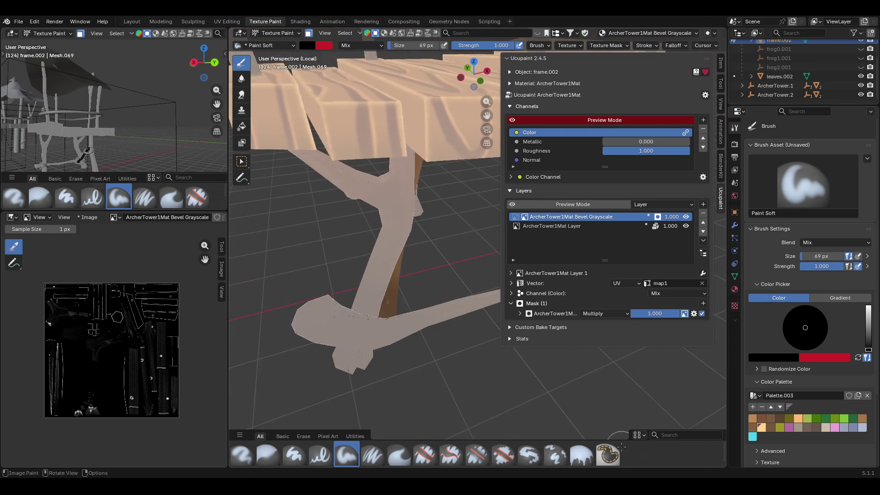
drag(388, 318, 370, 418)
middle_drag(266, 195, 376, 197)
drag(490, 112, 435, 117)
middle_drag(435, 117, 299, 32)
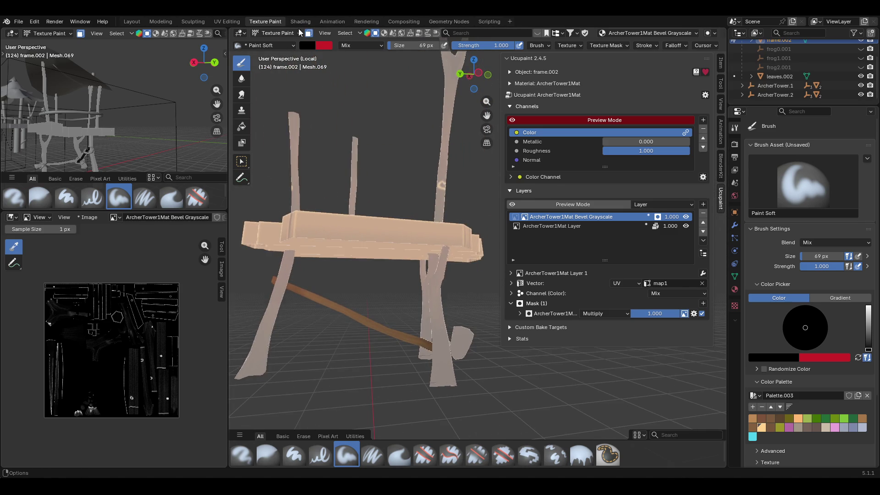
mouse_move(330, 152)
middle_down()
mouse_move(398, 237)
mouse_move(604, 204)
mouse_move(395, 191)
mouse_move(419, 185)
mouse_move(375, 210)
mouse_move(380, 251)
middle_up()
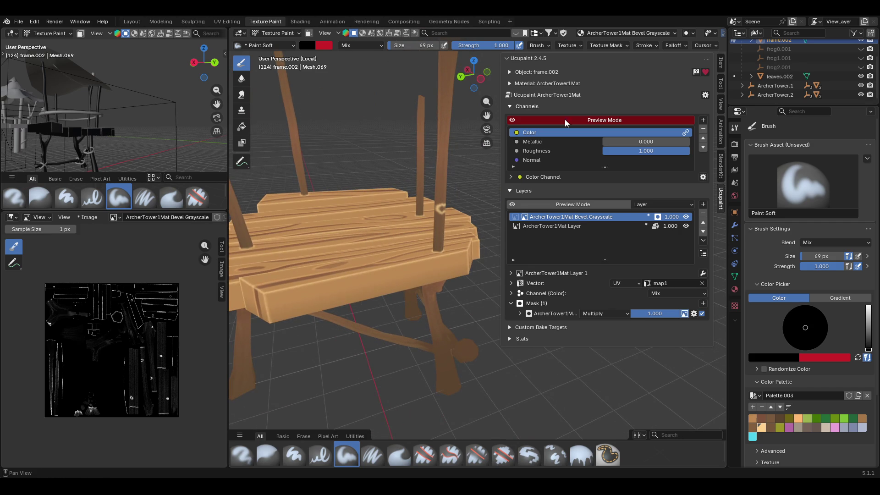
Toggle Ucupaint Preview Mode on and off, then enable face masking.
click(512, 120)
click(512, 120)
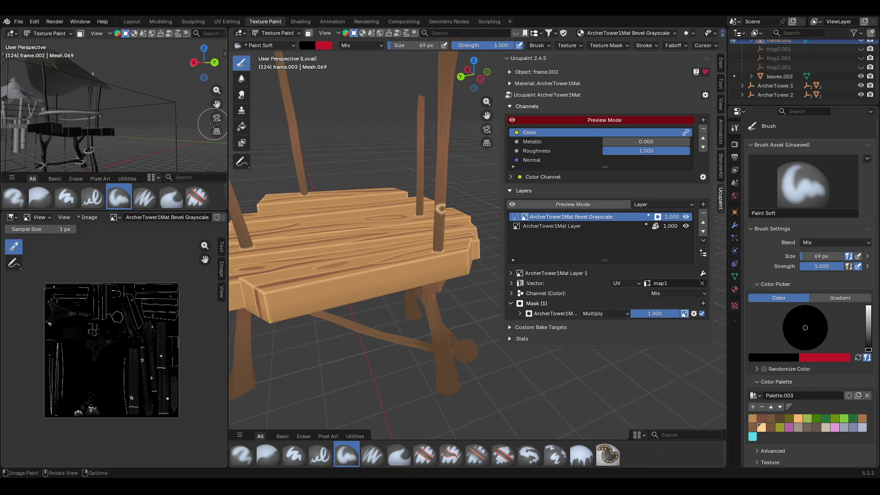
key(m)
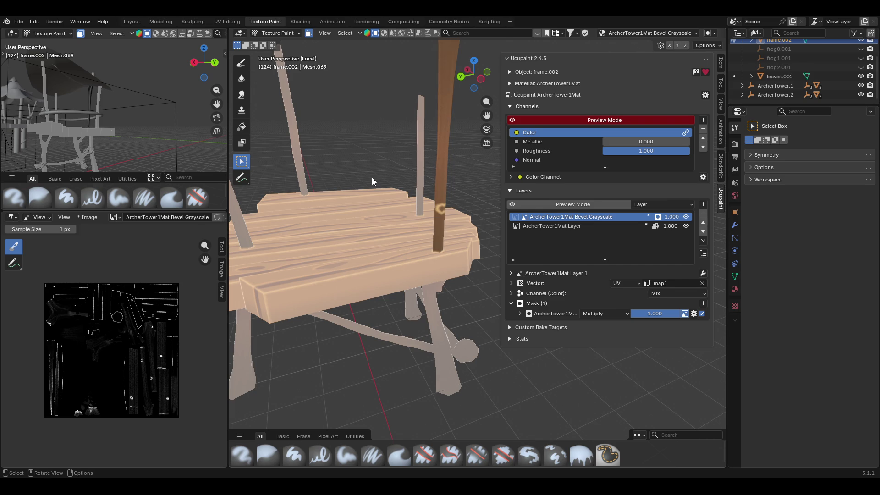
Paint the post's pale patches brown with the Draw brush.
click(241, 63)
middle_drag(455, 309, 410, 294)
drag(433, 183, 414, 207)
middle_drag(430, 253, 385, 236)
drag(423, 201, 417, 182)
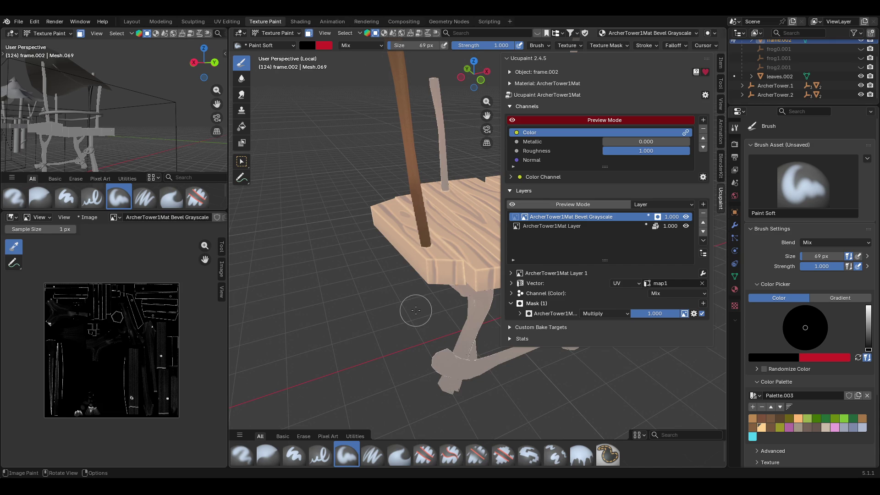
middle_drag(432, 294, 277, 289)
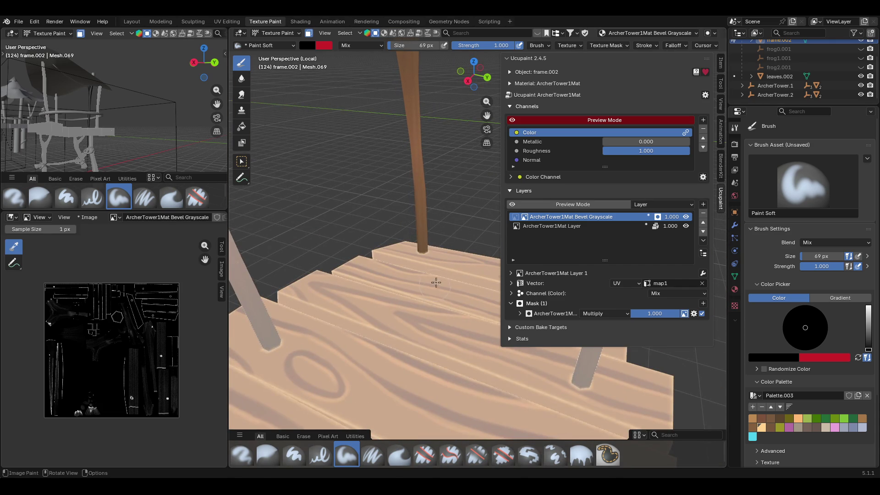
mouse_move(416, 262)
middle_down()
mouse_move(250, 260)
mouse_move(266, 257)
middle_up()
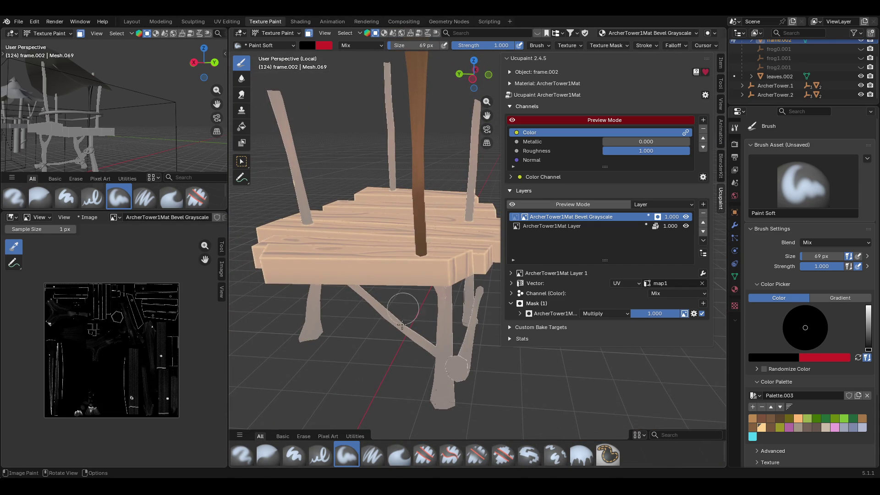
mouse_move(384, 317)
middle_down()
mouse_move(321, 257)
mouse_move(283, 178)
middle_up()
Switch to Select Box and orbit to a low, level view of the middle post.
key(w)
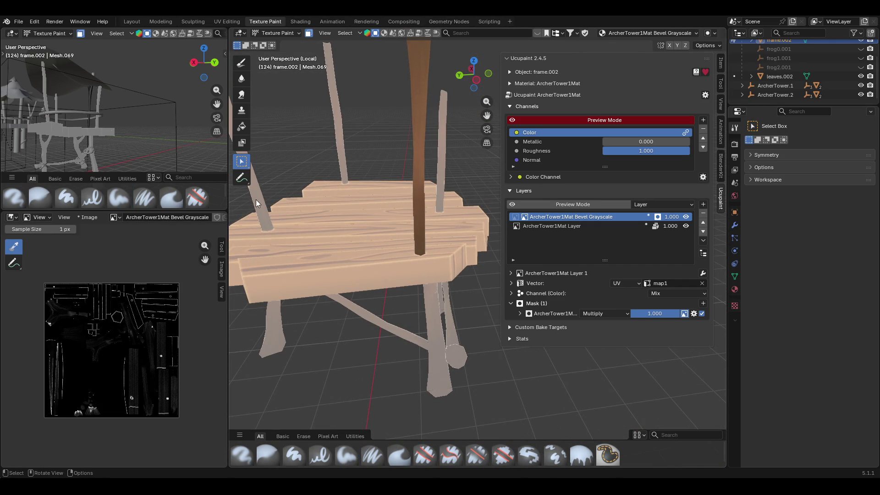
scroll(257, 199, up, 4)
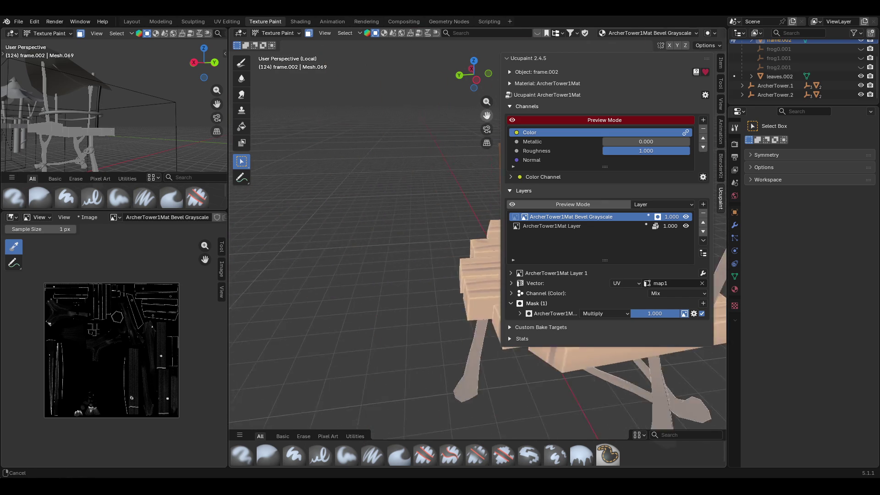
mouse_move(246, 217)
middle_down()
mouse_move(340, 213)
mouse_move(364, 203)
mouse_move(363, 260)
mouse_move(392, 259)
middle_up()
click(237, 64)
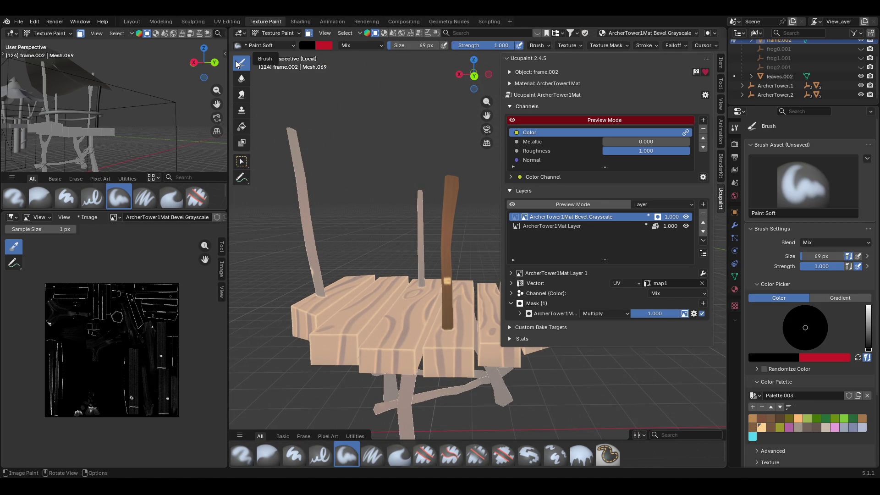
mouse_move(450, 294)
middle_down()
mouse_move(338, 290)
mouse_move(504, 300)
middle_up()
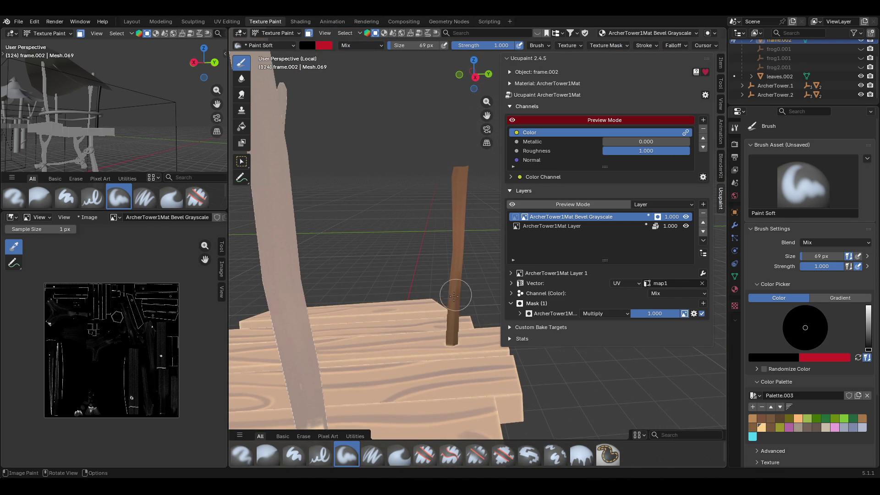
middle_drag(385, 322, 327, 17)
click(241, 161)
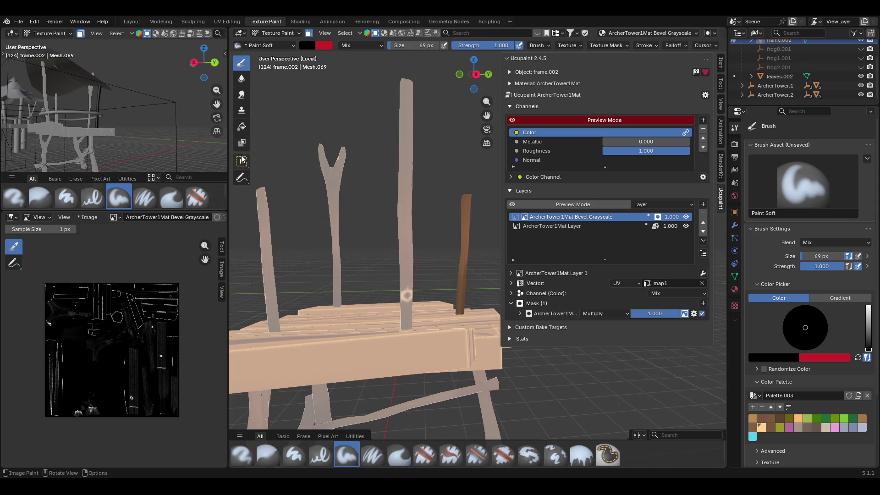
Mask the tall middle post and paint over its light spot.
click(404, 246)
click(242, 63)
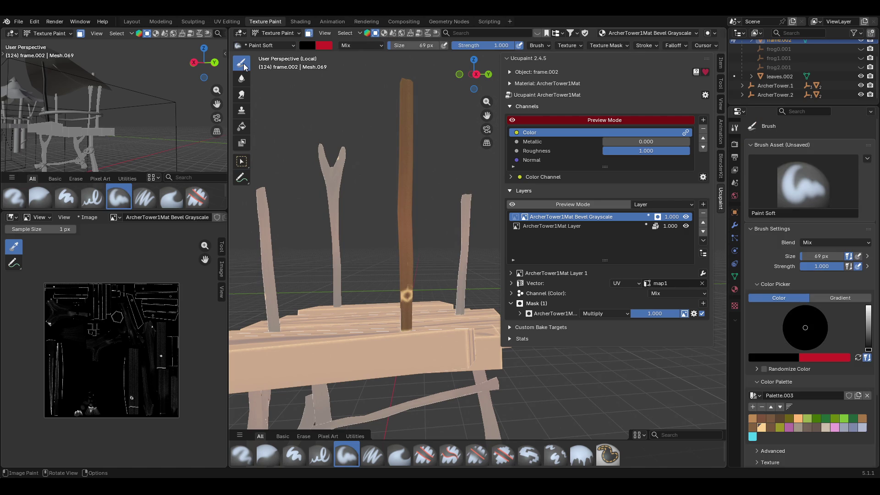
mouse_move(412, 264)
mouse_down()
mouse_move(403, 299)
mouse_move(408, 271)
mouse_up()
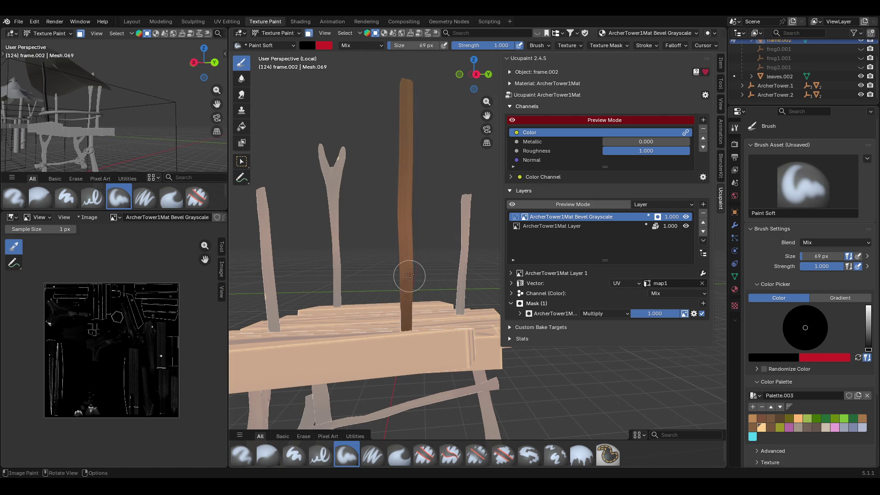
middle_drag(456, 271, 330, 290)
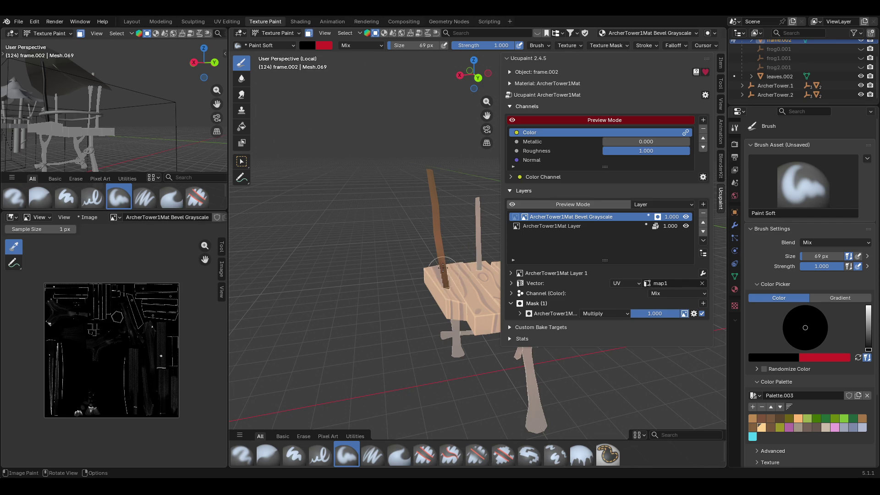
middle_drag(449, 344, 294, 261)
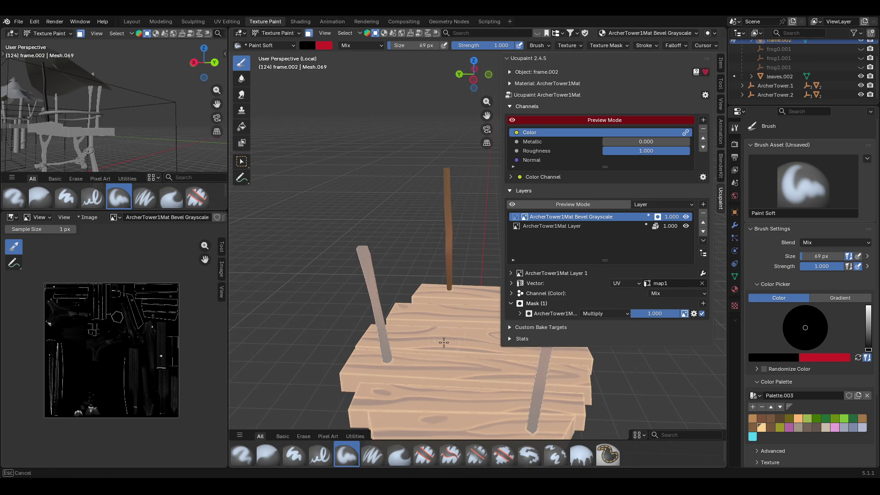
middle_drag(452, 275, 361, 315)
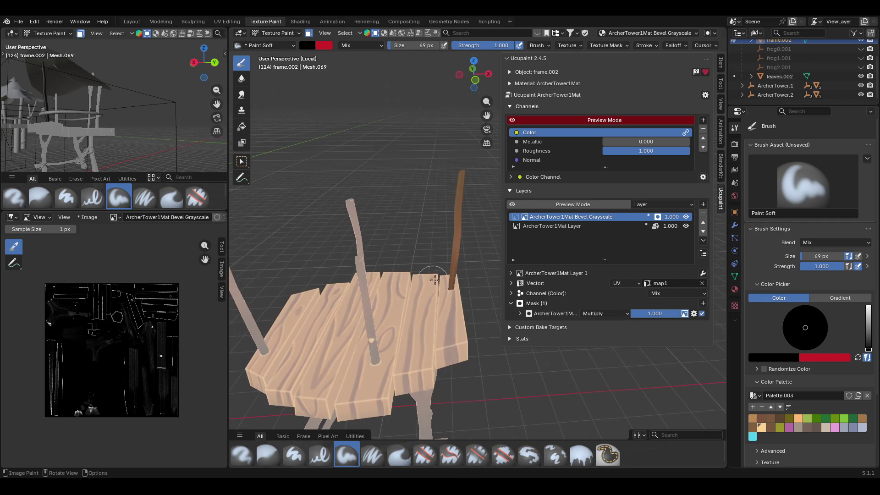
middle_drag(437, 330, 403, 298)
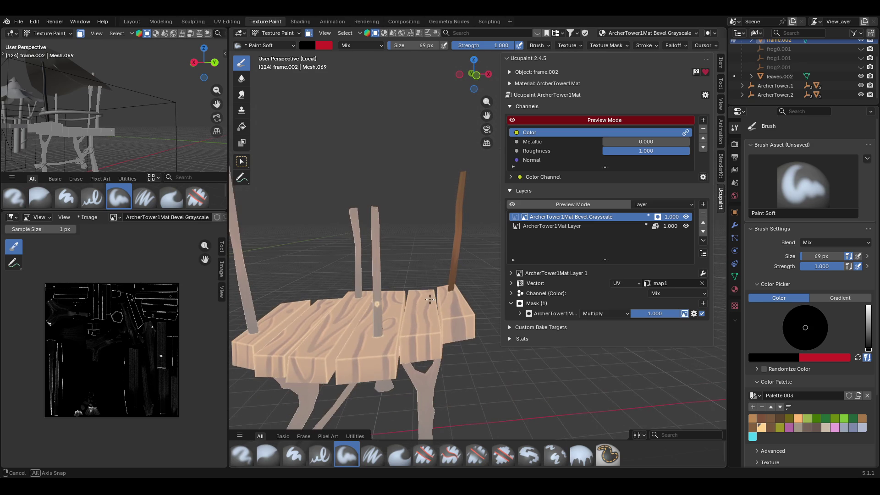
Deselect the right post, mask the middle post again, and paint it solid brown.
click(242, 161)
click(385, 273)
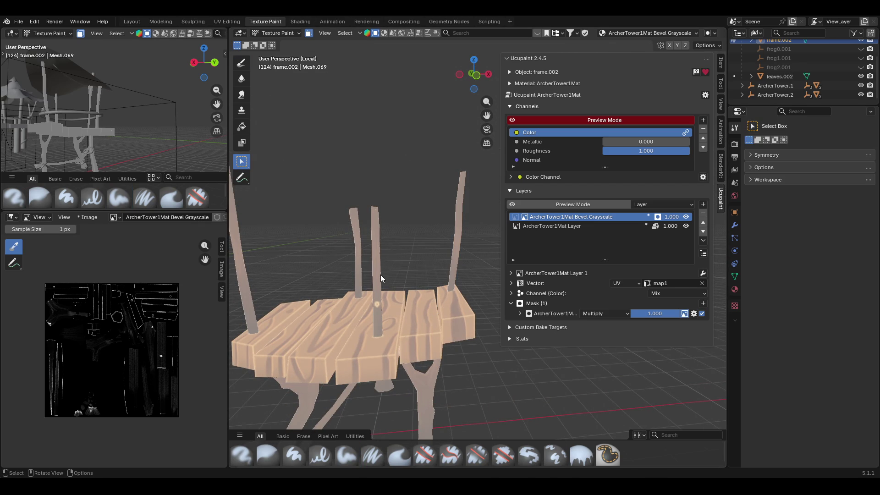
click(376, 271)
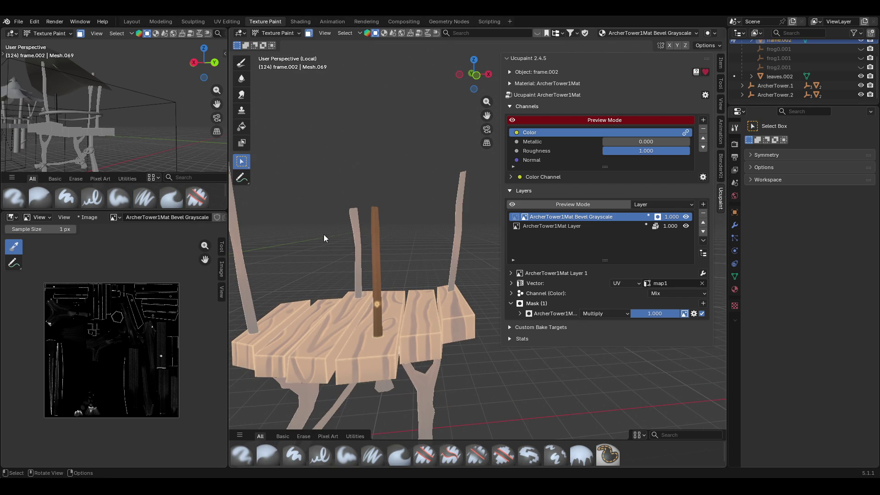
click(233, 64)
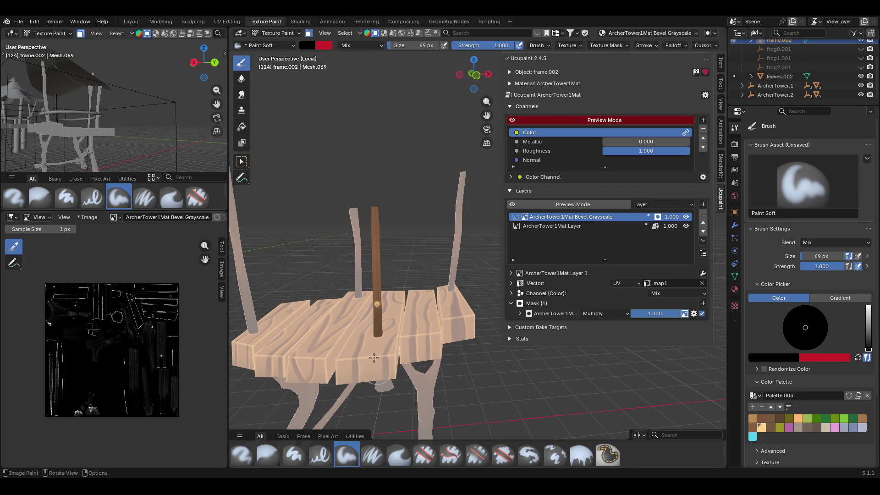
drag(372, 344, 367, 374)
Hide and re-show the Bevel Grayscale layer to compare the painted platform.
mouse_move(357, 321)
middle_down()
mouse_move(413, 316)
mouse_move(705, 336)
middle_up()
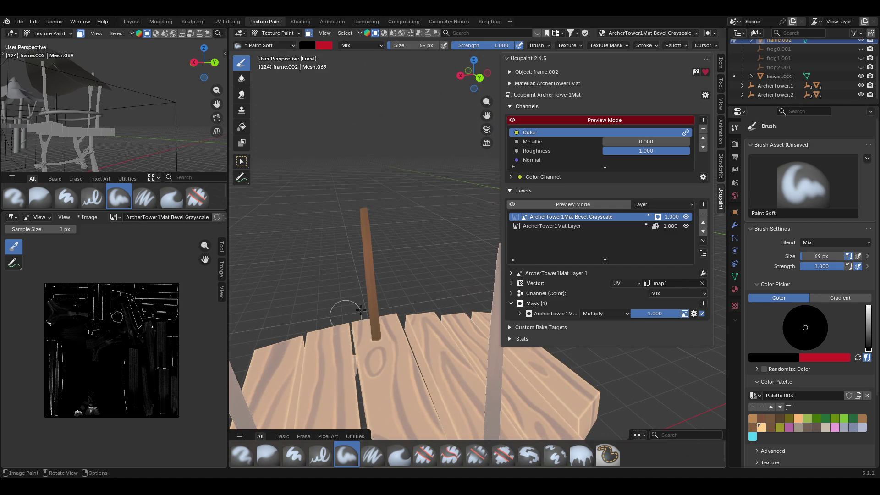
mouse_move(381, 402)
middle_down()
mouse_move(339, 391)
mouse_move(316, 307)
mouse_move(322, 311)
mouse_move(349, 37)
mouse_move(356, 235)
mouse_move(650, 247)
mouse_move(416, 224)
mouse_move(625, 224)
middle_up()
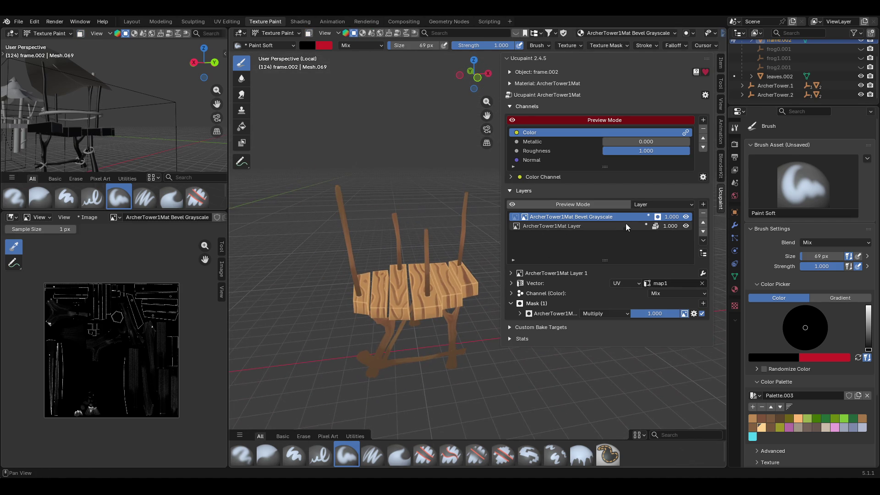
click(686, 216)
click(685, 217)
mouse_move(486, 274)
middle_down()
mouse_move(452, 344)
mouse_move(444, 319)
middle_up()
Shrink the Paint Soft brush to 18 px and orbit in on the platform.
drag(820, 256, 800, 259)
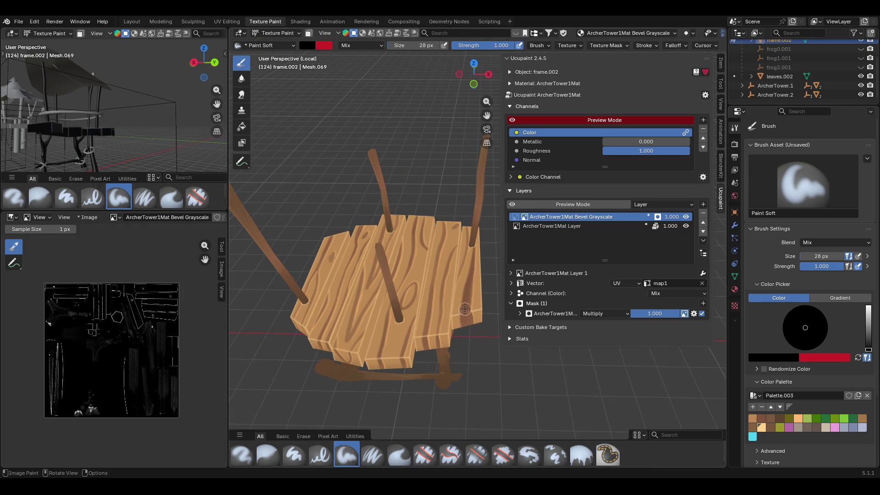
middle_drag(378, 329, 391, 278)
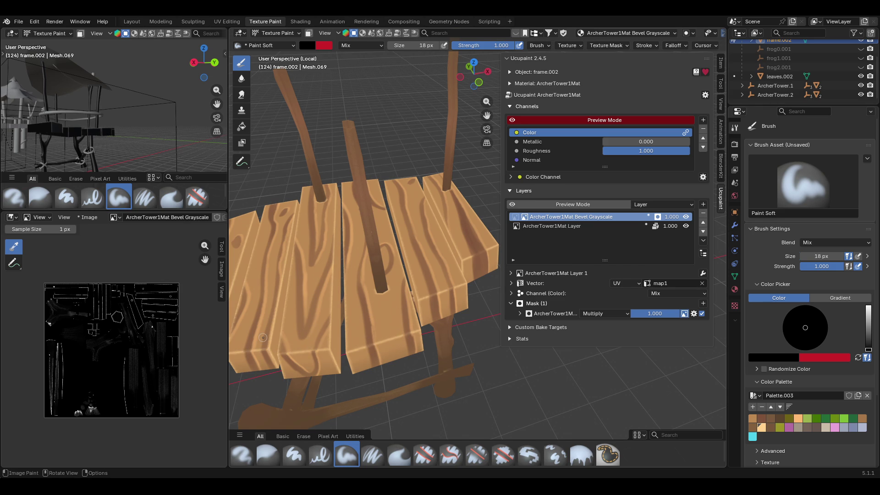
drag(487, 115, 487, 115)
middle_drag(362, 321, 385, 334)
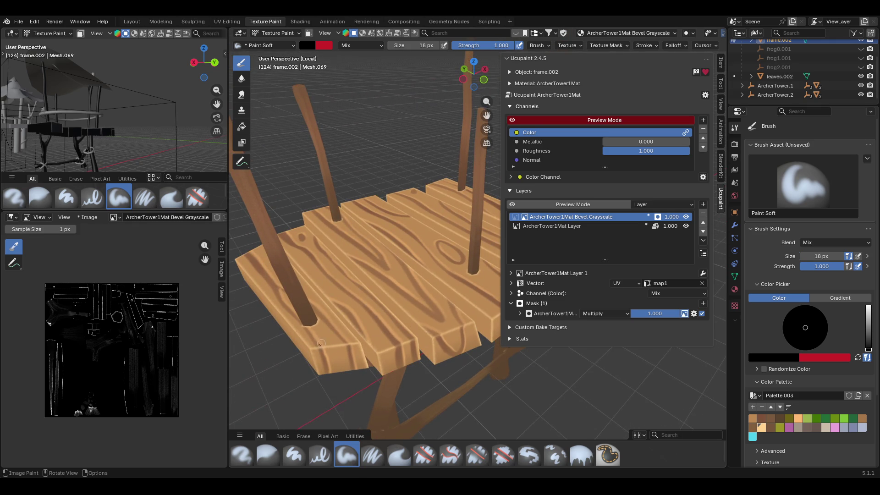
Paint dark shading on the planks around the first post bases.
drag(304, 322, 306, 315)
middle_drag(329, 295, 461, 310)
drag(296, 328, 307, 332)
middle_drag(315, 301, 238, 323)
drag(419, 194, 426, 196)
middle_drag(432, 194, 295, 171)
drag(430, 178, 426, 196)
middle_drag(443, 164, 442, 235)
Continue darkening the planks around the remaining post bases.
mouse_move(388, 231)
mouse_down()
mouse_move(402, 242)
mouse_move(392, 239)
mouse_up()
middle_drag(400, 220, 285, 210)
drag(413, 239, 415, 243)
mouse_move(445, 245)
middle_down()
mouse_move(385, 293)
mouse_move(437, 308)
middle_up()
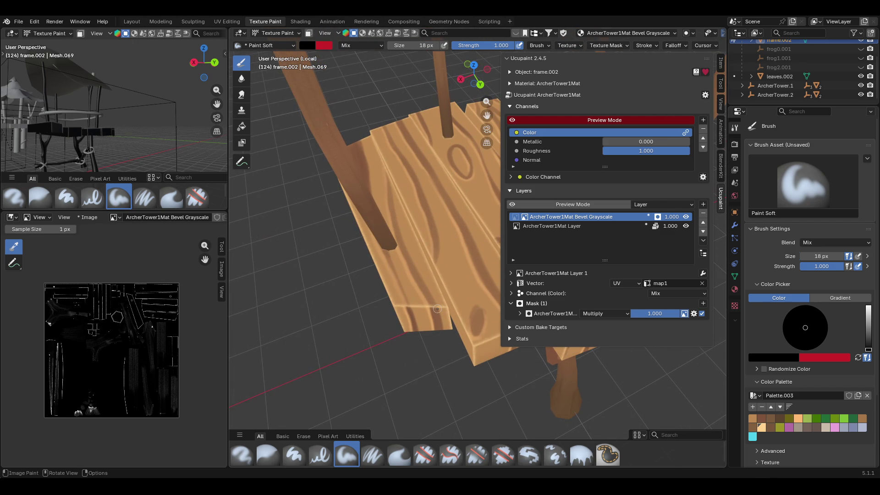
drag(404, 302, 424, 321)
middle_drag(429, 278, 394, 262)
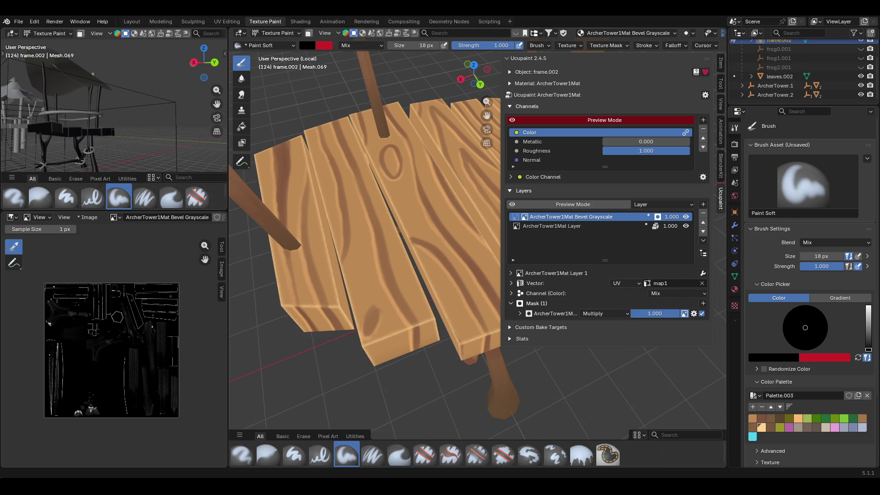
middle_drag(289, 365, 343, 321)
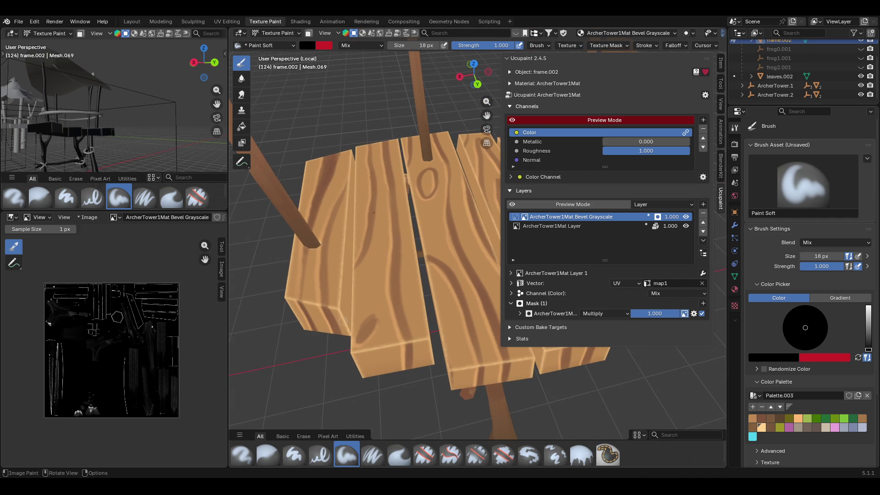
drag(409, 346, 418, 328)
mouse_move(486, 115)
mouse_down()
mouse_move(458, 192)
mouse_move(341, 384)
mouse_up()
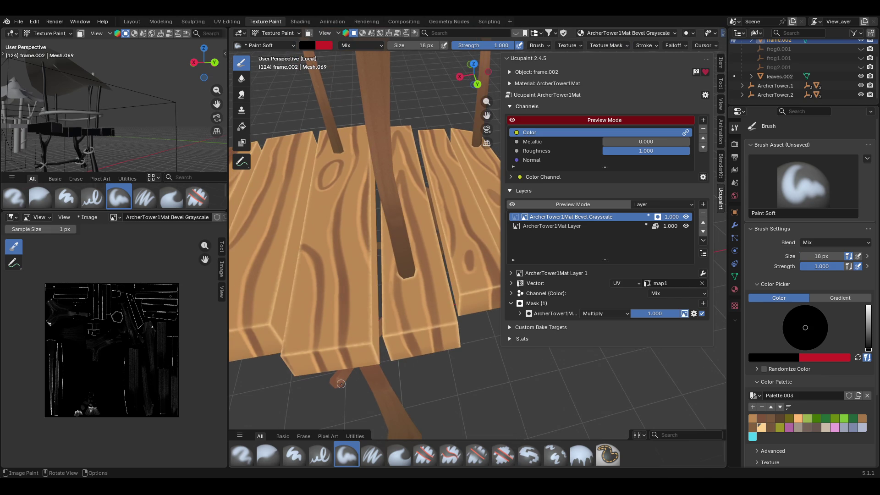
Add more dark shading around the front post base.
click(410, 334)
drag(410, 334, 437, 326)
drag(493, 289, 495, 284)
middle_drag(491, 254, 465, 207)
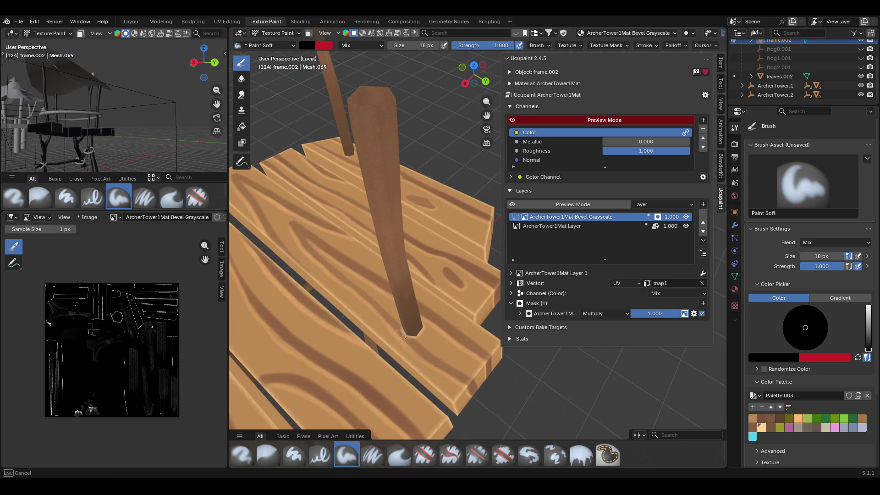
drag(414, 331, 414, 323)
middle_drag(414, 316, 327, 286)
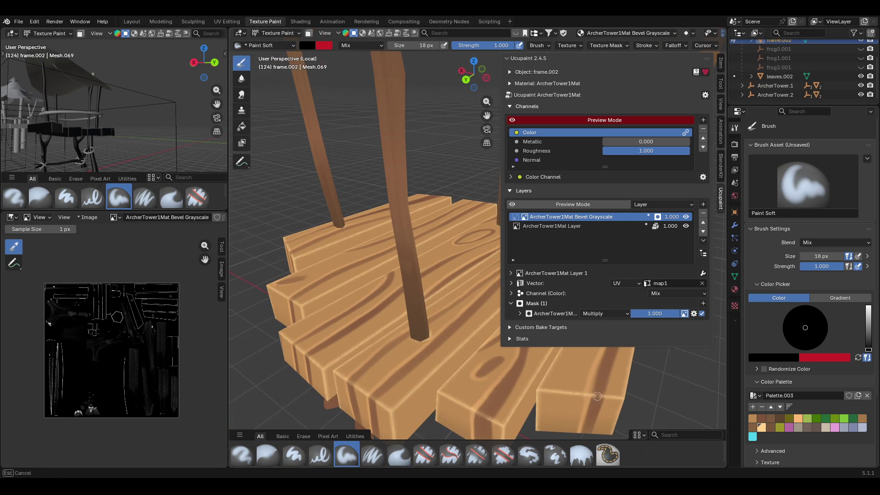
drag(598, 394, 424, 328)
middle_drag(430, 332, 439, 323)
drag(439, 322, 433, 327)
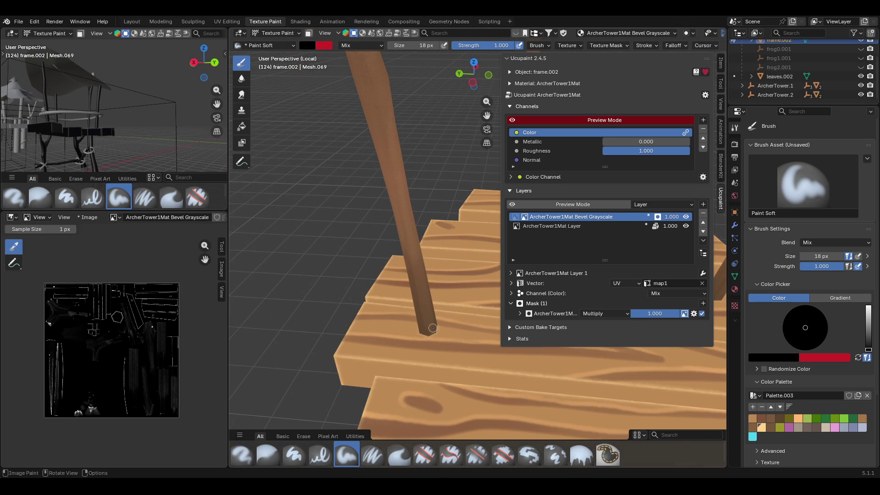
Paint a brown stroke along one plank edge.
mouse_move(432, 302)
middle_down()
mouse_move(442, 294)
mouse_move(401, 258)
middle_up()
drag(401, 257, 407, 255)
middle_drag(410, 250, 384, 264)
drag(410, 257, 400, 260)
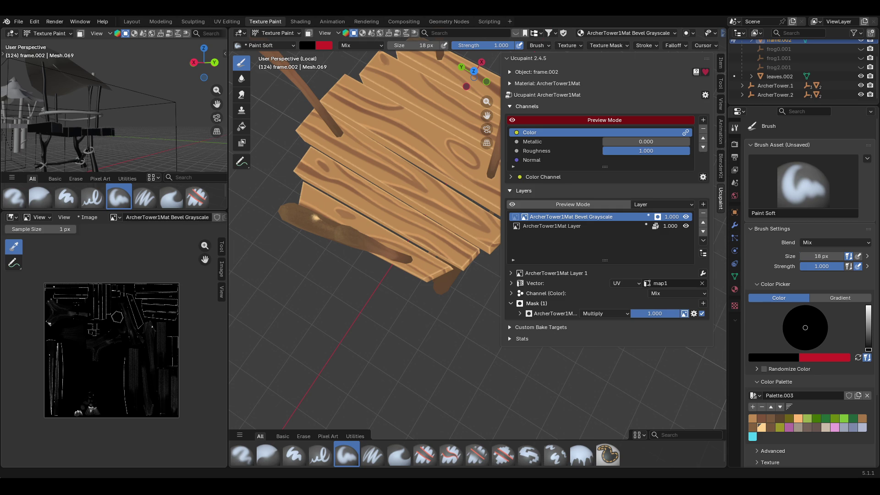
middle_drag(380, 341, 332, 271)
Save the project as ArcherTower.blend.
key(ctrl+s)
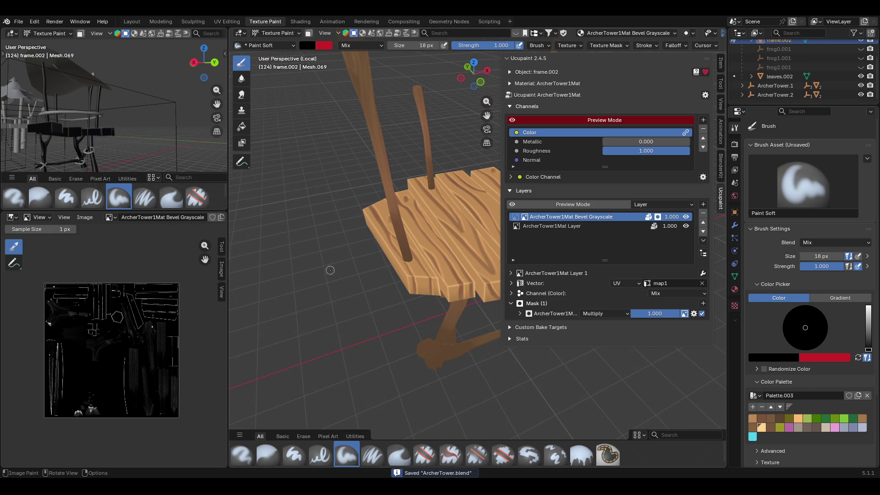
scroll(376, 135, down, 8)
scroll(333, 82, up, 6)
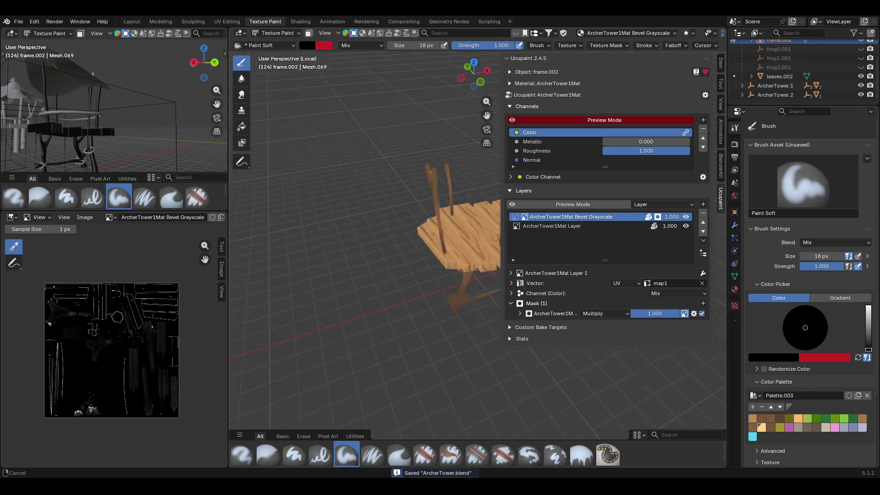
Touch up the branch tip and make ArcherTower1Mat Layer the active Ucupaint layer.
middle_drag(333, 82, 290, 121)
drag(406, 186, 388, 180)
mouse_move(389, 180)
middle_down()
mouse_move(452, 235)
mouse_move(434, 143)
mouse_move(441, 123)
mouse_move(481, 246)
mouse_move(475, 193)
mouse_move(485, 174)
mouse_move(504, 192)
middle_up()
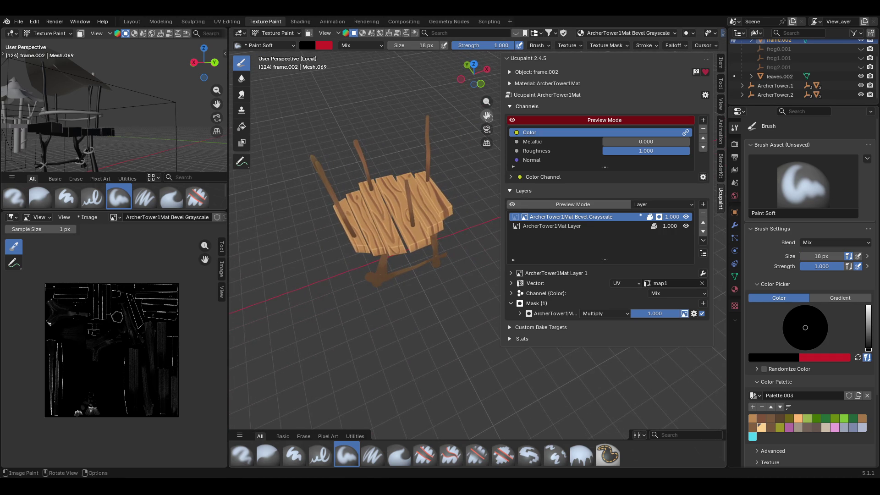
click(534, 225)
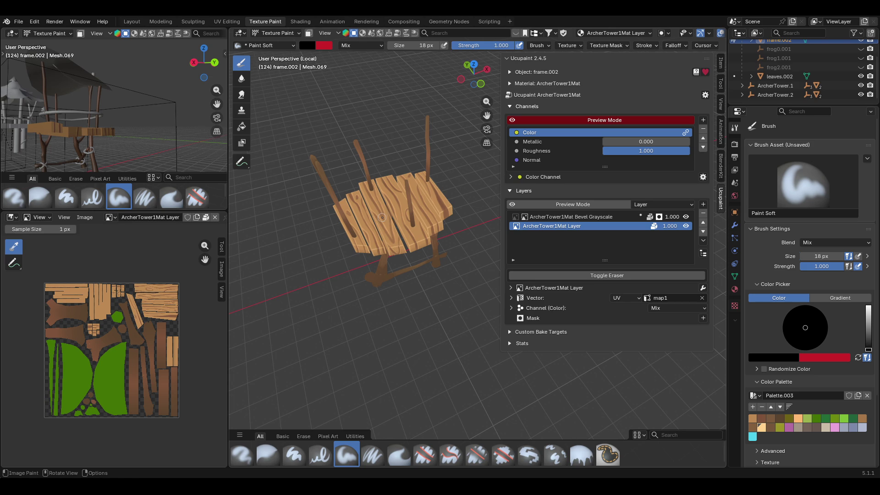
mouse_move(386, 174)
middle_down()
mouse_move(359, 124)
mouse_move(356, 173)
mouse_move(376, 186)
mouse_move(364, 248)
middle_up()
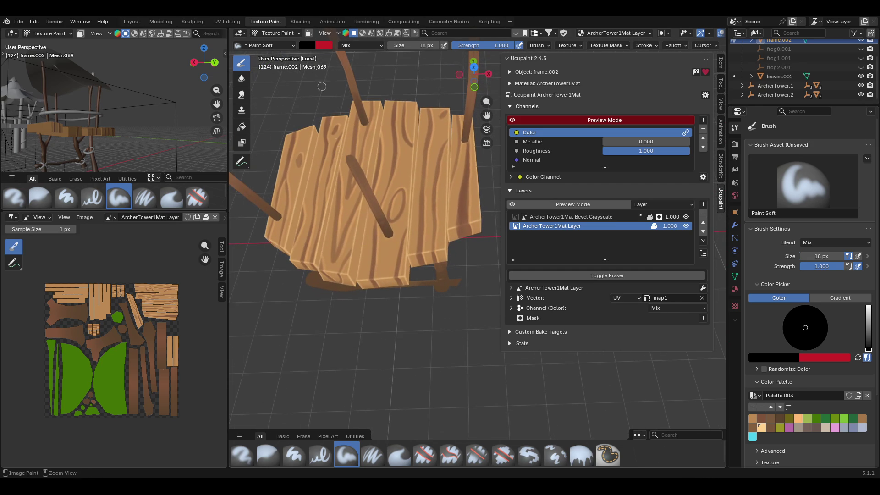
Enable face masking and add the six platform planks to the paint mask.
key(m)
click(240, 162)
mouse_move(304, 184)
middle_down()
mouse_move(409, 159)
mouse_move(295, 258)
middle_up()
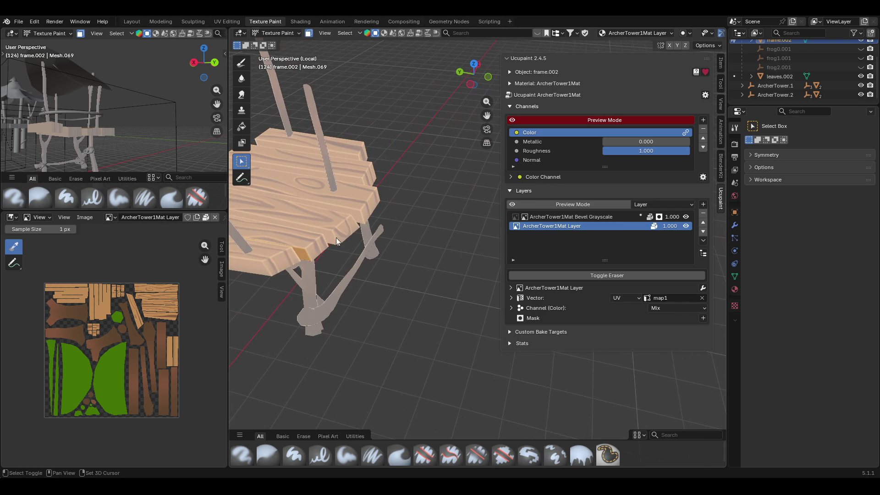
shift+click(357, 218)
shift+click(353, 193)
shift+click(351, 168)
shift+click(354, 147)
mouse_move(367, 182)
middle_down()
mouse_move(263, 169)
mouse_move(260, 192)
middle_up()
shift+click(301, 351)
shift+click(299, 356)
mouse_move(422, 358)
middle_down()
mouse_move(456, 344)
mouse_move(477, 321)
mouse_move(361, 286)
mouse_move(359, 237)
mouse_move(483, 394)
middle_up()
Flood-fill the masked planks with a brown palette swatch using the Fill brush.
click(581, 456)
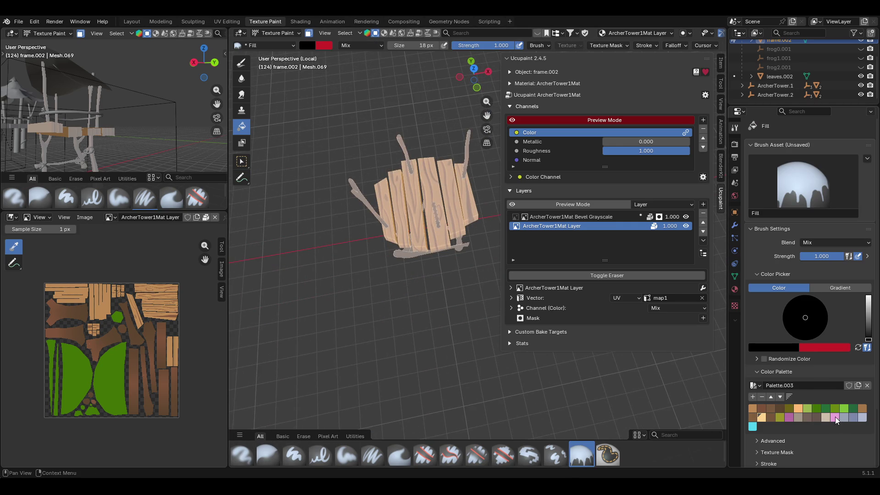
click(752, 407)
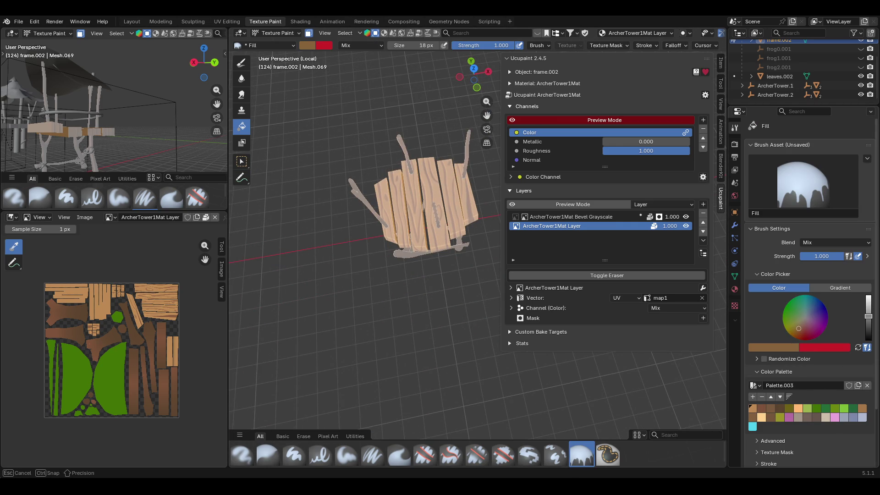
click(431, 209)
mouse_move(428, 208)
middle_down()
mouse_move(444, 244)
mouse_move(487, 221)
mouse_move(463, 184)
middle_up()
Switch to material preview, shift the colour to a redder brown, and turn face masking off.
click(372, 35)
mouse_move(426, 144)
middle_down()
mouse_move(366, 160)
mouse_move(345, 126)
mouse_move(356, 112)
middle_up()
click(800, 329)
click(309, 34)
click(308, 33)
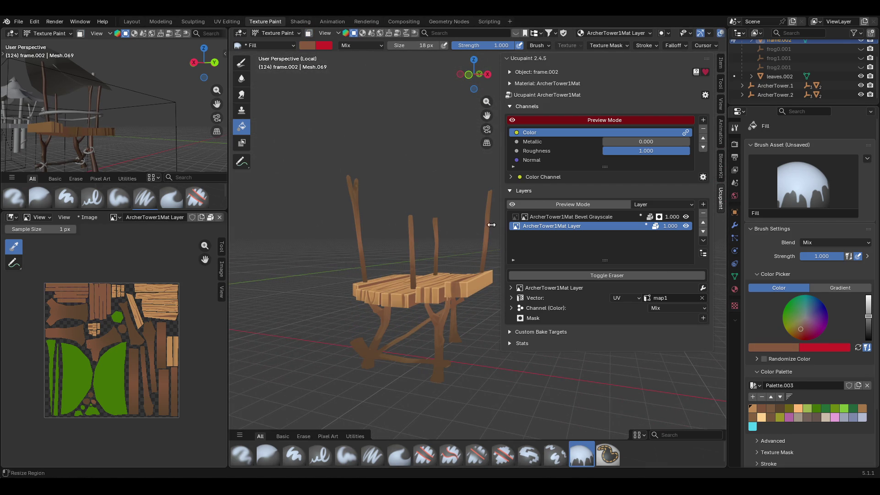
mouse_move(428, 218)
middle_down()
mouse_move(425, 265)
mouse_move(386, 238)
mouse_move(394, 229)
middle_up()
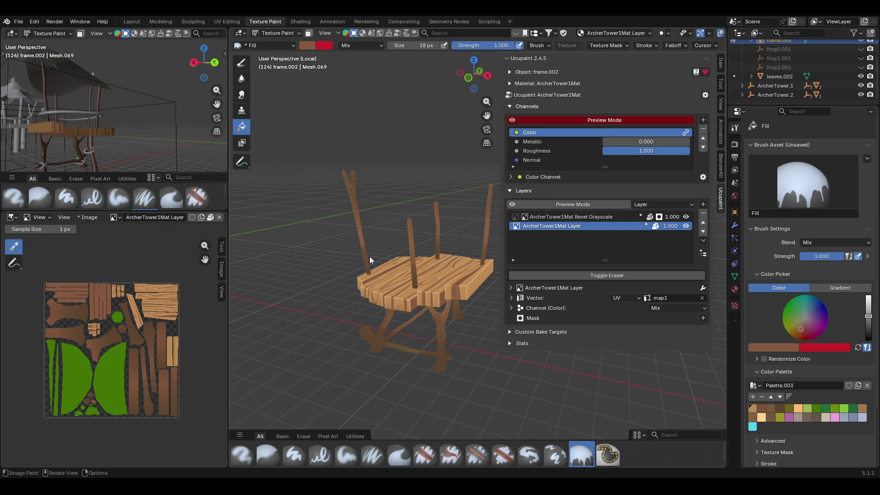
Brighten the brush colour slightly, then leave local view to show the whole tower and leaf roof.
mouse_move(370, 257)
middle_down()
mouse_move(335, 257)
mouse_move(344, 216)
mouse_move(368, 189)
mouse_move(383, 279)
mouse_move(478, 267)
mouse_move(413, 298)
mouse_move(460, 258)
middle_up()
drag(869, 319, 868, 314)
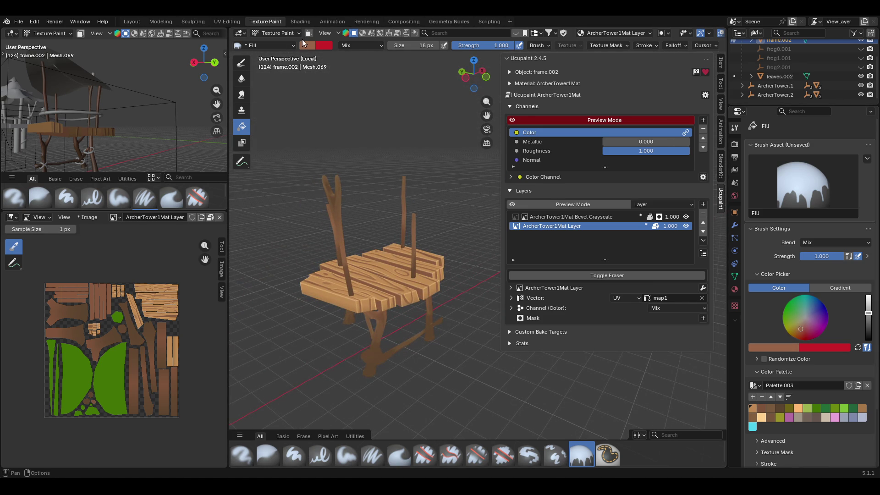
key(m)
key(m)
mouse_move(441, 164)
middle_down()
mouse_move(365, 199)
mouse_move(296, 155)
mouse_move(350, 137)
mouse_move(386, 169)
mouse_move(401, 211)
mouse_move(381, 183)
mouse_move(407, 163)
middle_up()
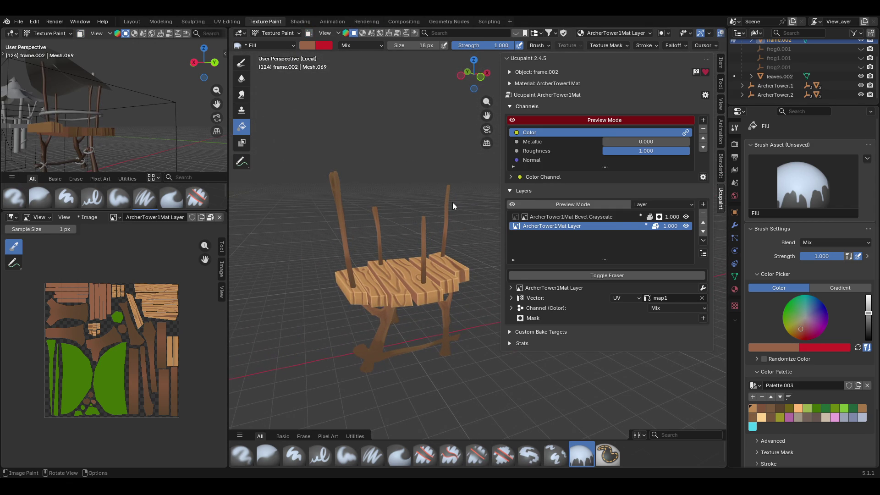
key(KP_Divide)
middle_drag(379, 125, 381, 207)
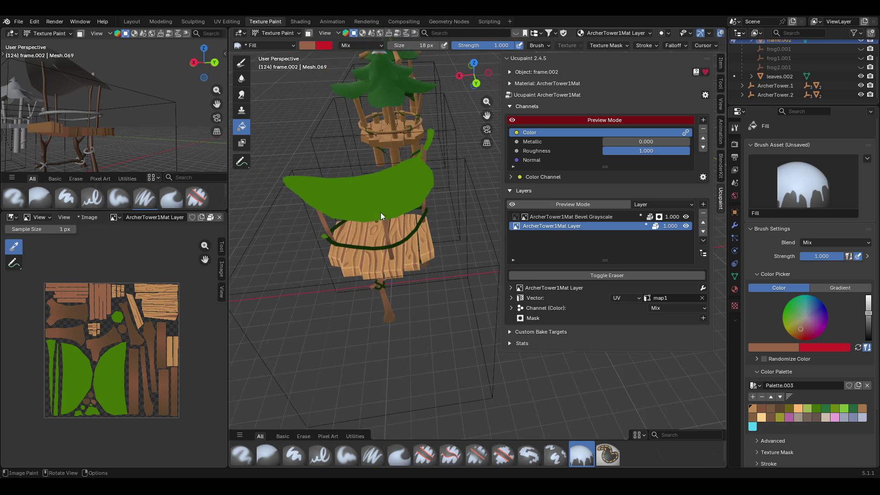
Turn off the channel preview mode and save ArcherTower.blend.
scroll(381, 207, down, 3)
click(509, 121)
mouse_move(343, 324)
middle_down()
mouse_move(397, 300)
mouse_move(466, 286)
mouse_move(496, 323)
mouse_move(427, 329)
mouse_move(383, 309)
mouse_move(367, 316)
mouse_move(419, 273)
mouse_move(435, 278)
middle_up()
key(ctrl+s)
Frame the tower platform, orbit around it, and preview the Color channel.
key(KP_Decimal)
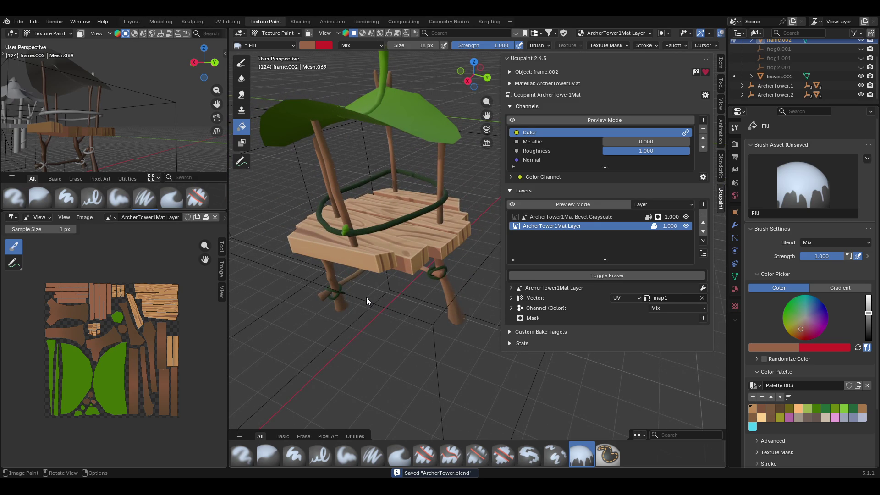
mouse_move(373, 317)
middle_down()
mouse_move(436, 292)
mouse_move(496, 320)
mouse_move(455, 324)
mouse_move(412, 295)
middle_up()
mouse_move(426, 312)
middle_down()
mouse_move(437, 310)
mouse_move(438, 337)
mouse_move(428, 340)
mouse_move(370, 320)
mouse_move(438, 328)
mouse_move(471, 317)
mouse_move(501, 321)
mouse_move(461, 291)
mouse_move(422, 289)
mouse_move(383, 309)
mouse_move(337, 290)
mouse_move(378, 320)
mouse_move(502, 330)
mouse_move(466, 331)
mouse_move(476, 321)
middle_up()
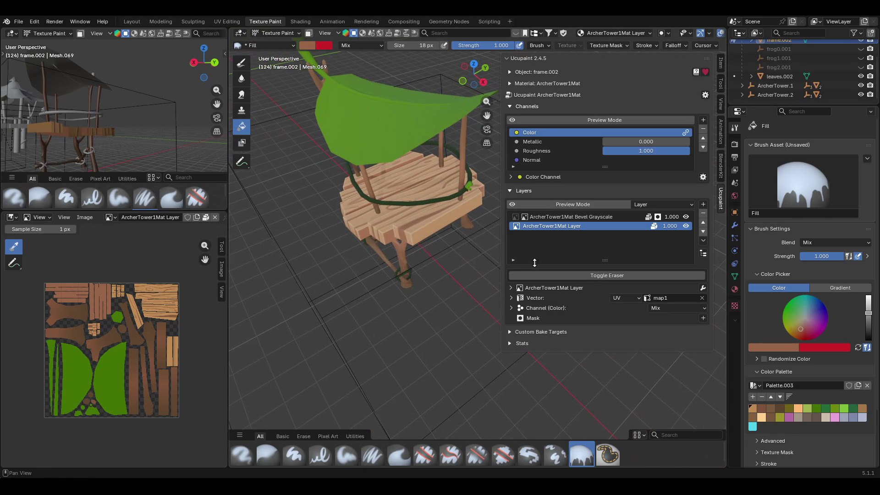
click(541, 120)
Isolate the platform in Local View, hiding the canopy, and orbit around it.
key(KP_Divide)
mouse_move(436, 193)
middle_down()
mouse_move(428, 232)
mouse_move(389, 204)
mouse_move(446, 239)
mouse_move(413, 206)
middle_up()
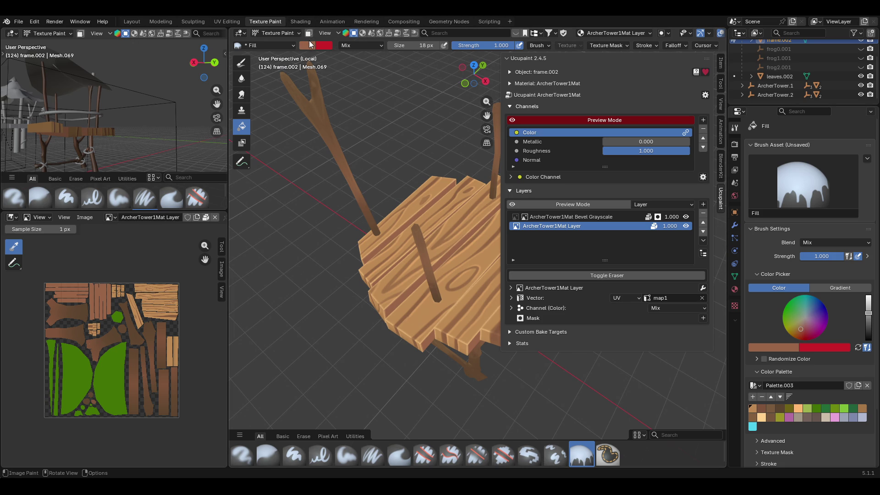
mouse_move(309, 40)
mouse_move(383, 112)
middle_down()
mouse_move(407, 98)
mouse_move(441, 104)
mouse_move(436, 119)
mouse_move(412, 95)
mouse_move(414, 105)
mouse_move(466, 90)
mouse_move(447, 216)
middle_up()
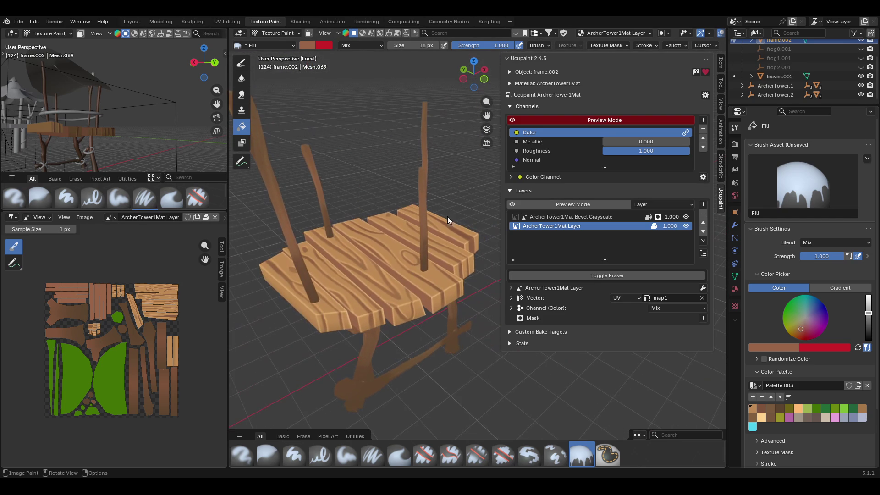
Enable face-selection masking with Select Box, inspect the platform, then return to the Fill brush.
click(309, 33)
middle_drag(340, 389, 444, 388)
click(242, 162)
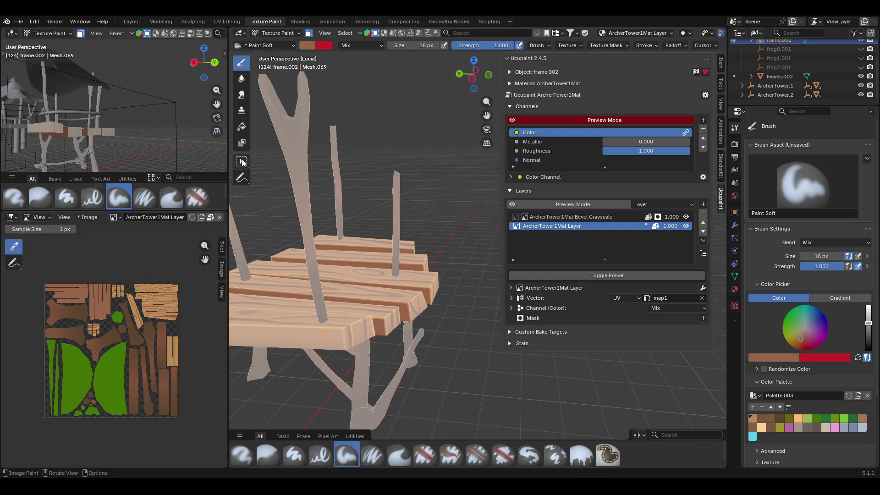
mouse_move(321, 404)
middle_down()
mouse_move(413, 417)
mouse_move(452, 402)
mouse_move(482, 409)
mouse_move(472, 407)
middle_up()
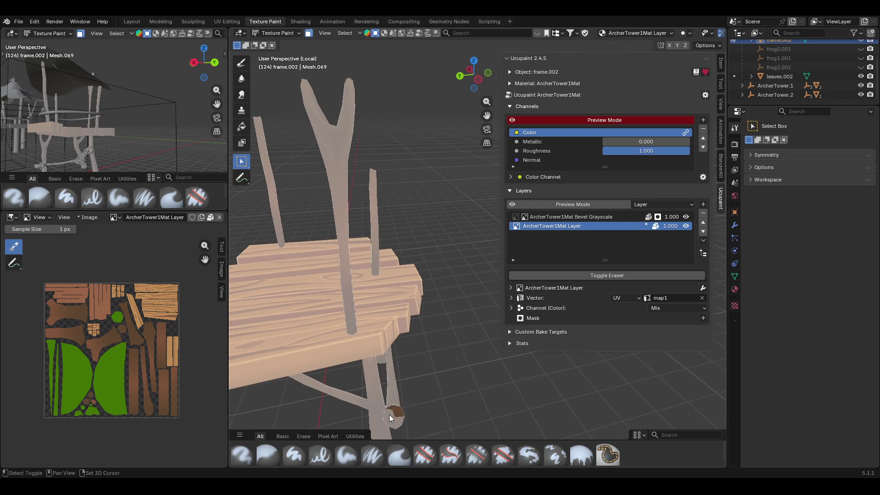
mouse_move(395, 423)
middle_down()
mouse_move(490, 383)
mouse_move(367, 358)
mouse_move(315, 321)
mouse_move(326, 338)
middle_up()
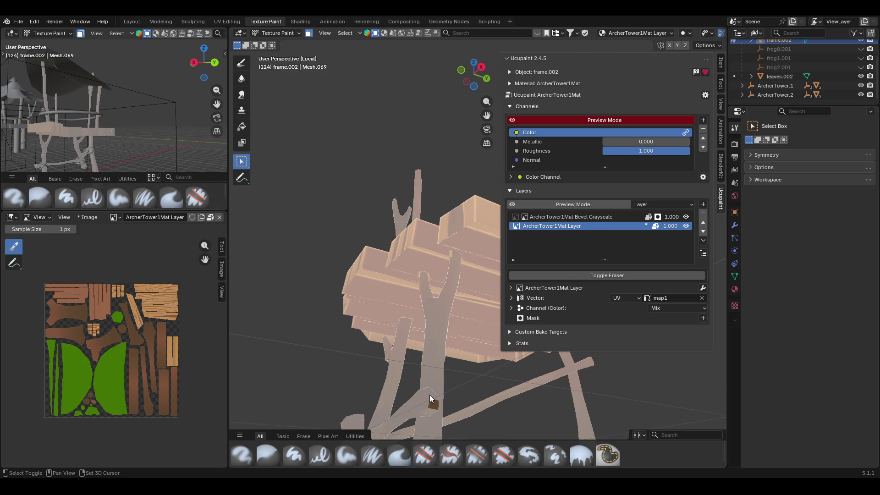
mouse_move(428, 412)
middle_down()
mouse_move(502, 413)
mouse_move(452, 422)
mouse_move(417, 365)
mouse_move(495, 384)
mouse_move(449, 400)
mouse_move(450, 410)
mouse_move(420, 400)
middle_up()
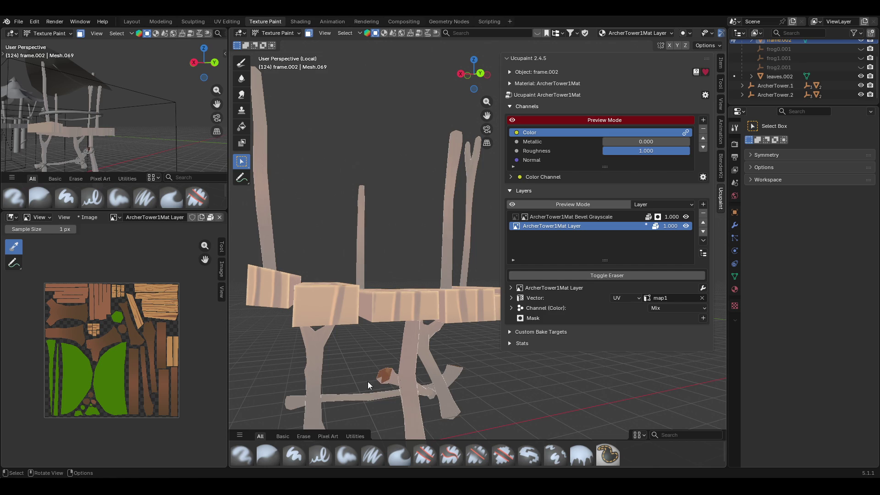
mouse_move(380, 379)
middle_down()
mouse_move(501, 393)
mouse_move(453, 384)
mouse_move(459, 361)
mouse_move(499, 348)
mouse_move(337, 356)
mouse_move(326, 329)
mouse_move(344, 373)
mouse_move(340, 390)
middle_up()
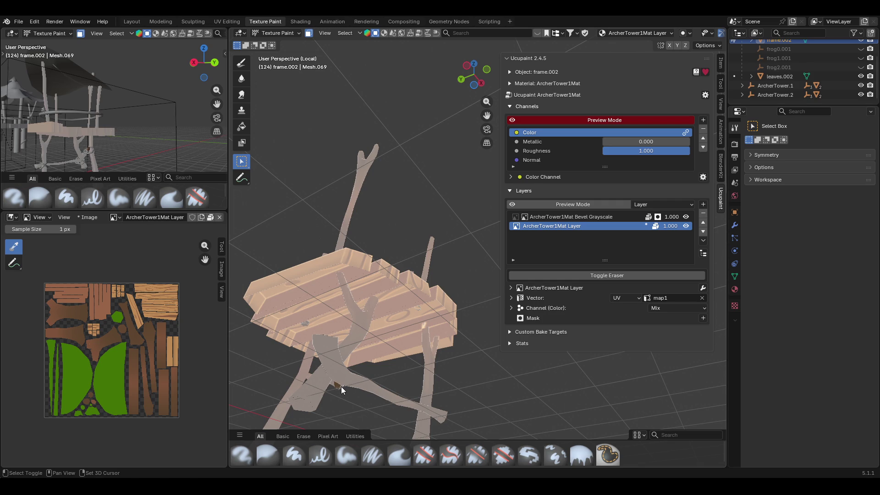
mouse_move(348, 391)
middle_down()
mouse_move(359, 401)
mouse_move(347, 431)
mouse_move(239, 409)
mouse_move(320, 421)
mouse_move(306, 430)
mouse_move(307, 412)
mouse_move(376, 424)
mouse_move(381, 463)
mouse_move(314, 433)
mouse_move(303, 403)
middle_up()
click(581, 455)
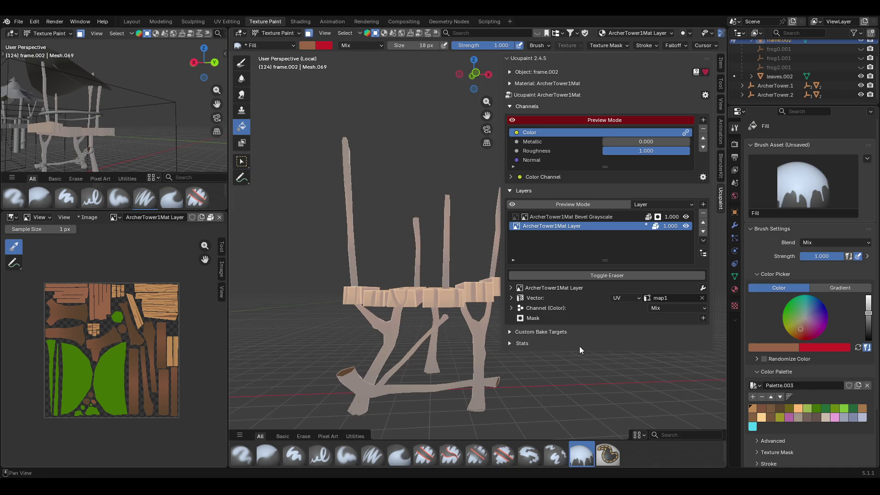
Load a slightly darker palette brown on the Paint Soft brush, targeting the Bevel Grayscale layer.
click(780, 408)
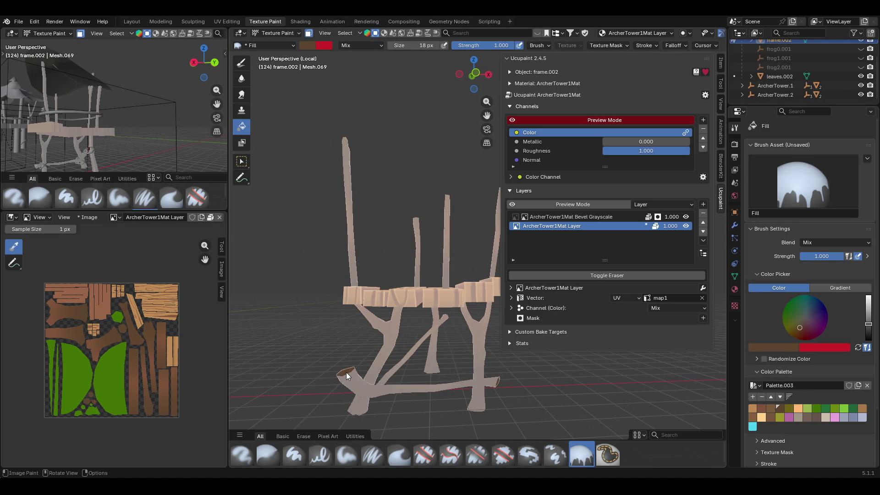
middle_drag(347, 354, 692, 304)
click(870, 326)
mouse_move(463, 343)
middle_down()
mouse_move(471, 340)
mouse_move(333, 311)
middle_up()
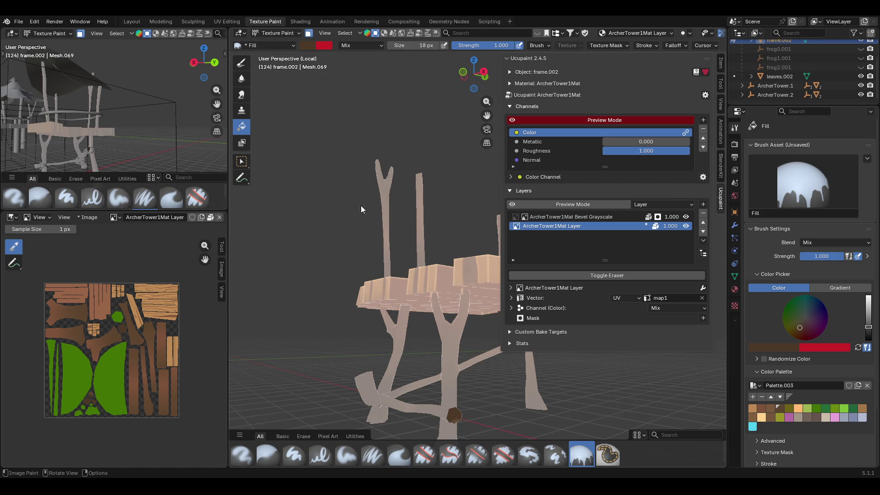
click(346, 454)
middle_drag(473, 418, 298, 418)
click(571, 217)
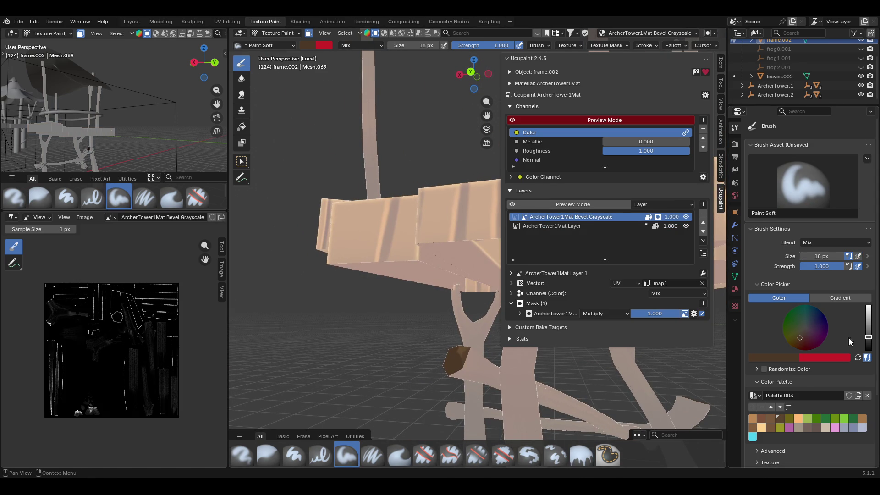
Sample black and dab a small stroke on the Bevel Grayscale layer.
key(s)
drag(457, 349, 465, 357)
mouse_move(465, 357)
middle_down()
mouse_move(415, 364)
mouse_move(466, 298)
mouse_move(435, 278)
mouse_move(383, 275)
mouse_move(431, 362)
mouse_move(429, 351)
mouse_move(424, 367)
middle_up()
scroll(415, 364, down, 3)
scroll(415, 363, up, 8)
scroll(367, 339, down, 4)
mouse_move(321, 337)
middle_down()
mouse_move(366, 334)
mouse_move(400, 350)
middle_up()
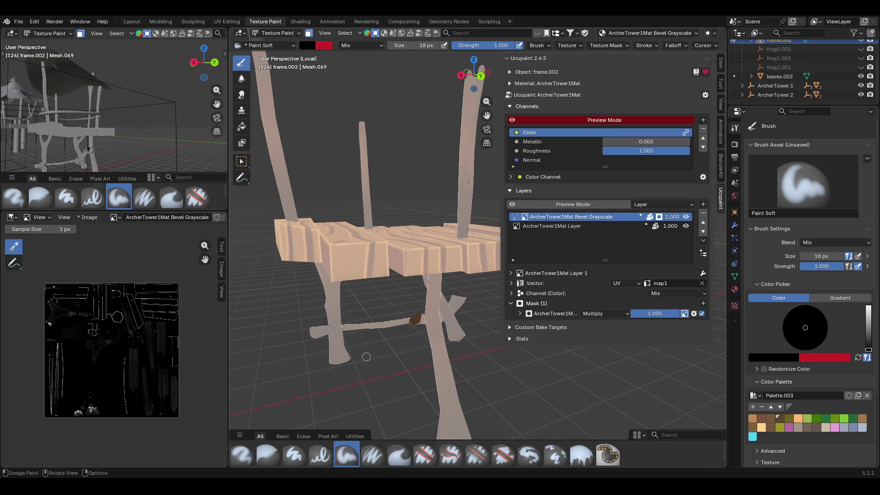
mouse_move(426, 359)
middle_down()
mouse_move(252, 382)
mouse_move(321, 284)
mouse_move(412, 192)
mouse_move(398, 249)
middle_up()
Select the seat plank faces for painting.
key(w)
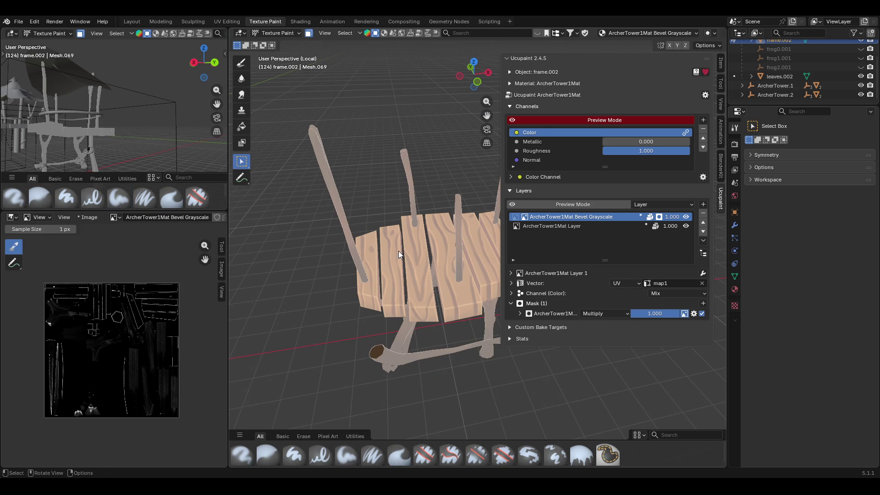
click(375, 275)
shift+click(396, 277)
shift+click(406, 275)
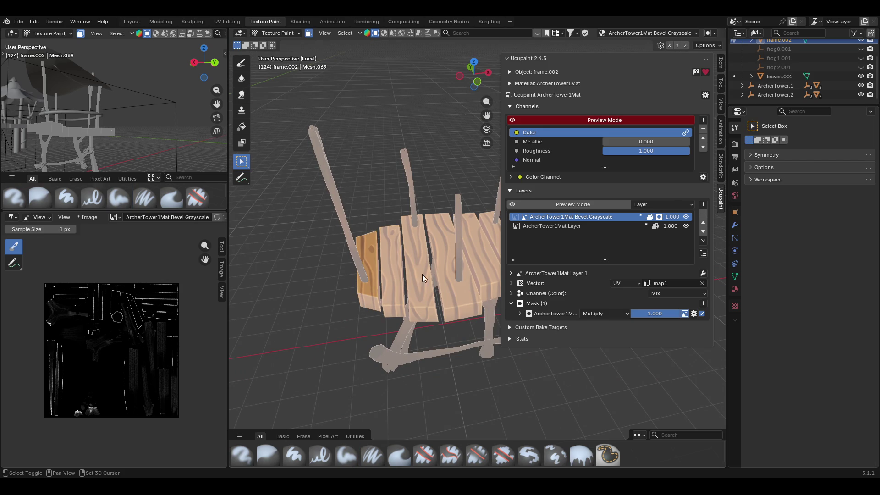
shift+click(455, 290)
mouse_move(442, 249)
middle_down()
mouse_move(403, 238)
mouse_move(477, 348)
mouse_move(504, 339)
mouse_move(540, 375)
mouse_move(367, 305)
middle_up()
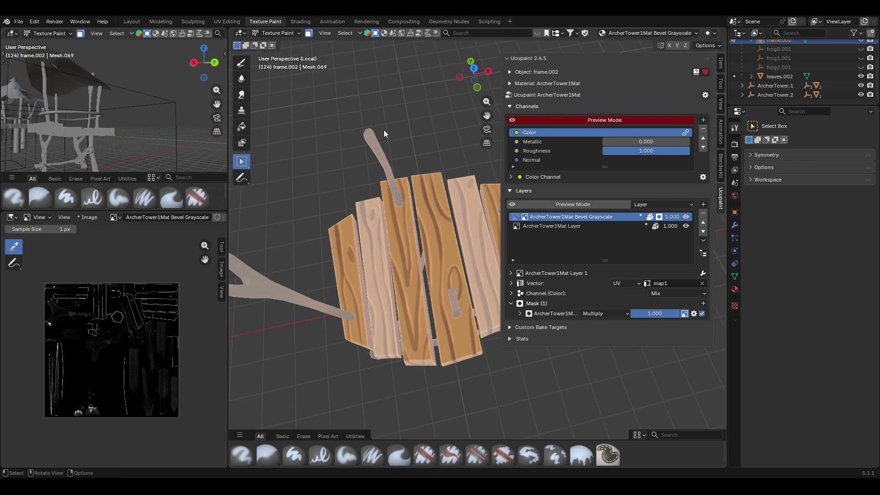
Use Paint Soft with a brown swatch on the ArcherTower1Mat Layer.
click(239, 63)
click(766, 420)
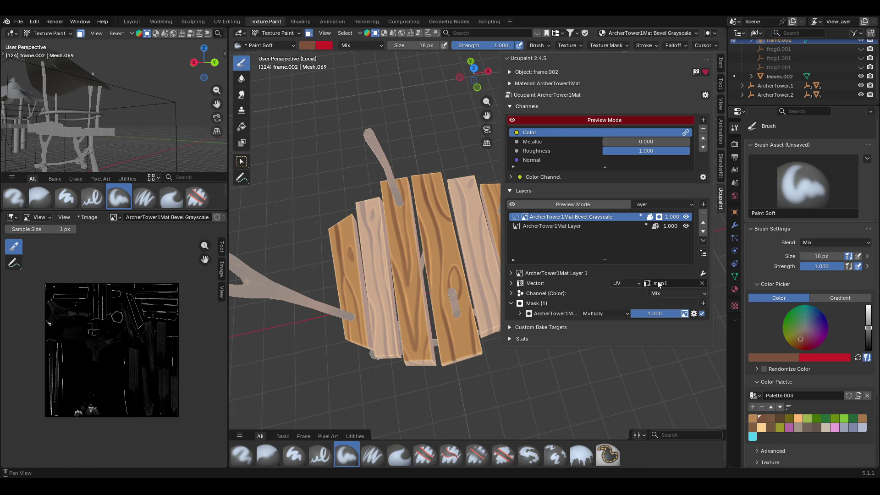
click(575, 227)
middle_drag(394, 239, 458, 151)
mouse_move(484, 120)
middle_down()
mouse_move(435, 246)
mouse_move(446, 271)
middle_up()
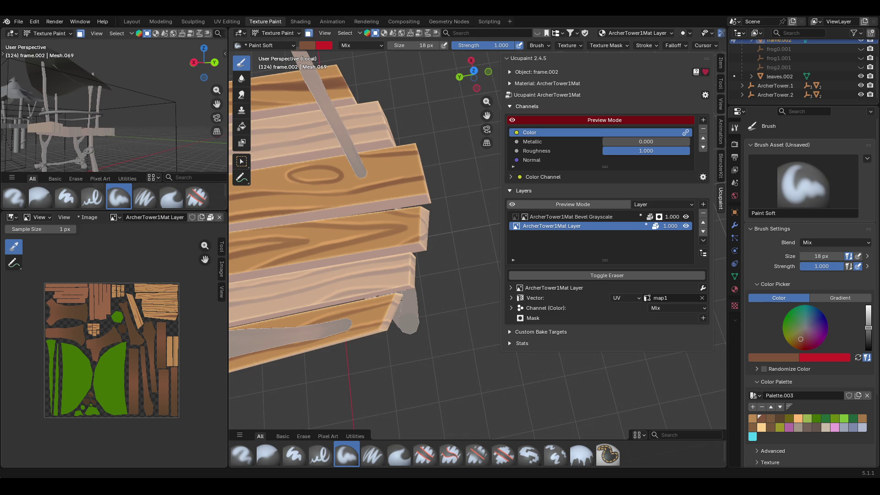
Paint the grey upright sticks brown with the soft brush at strength 0.898.
mouse_move(430, 298)
middle_down()
mouse_move(369, 296)
mouse_move(374, 304)
middle_up()
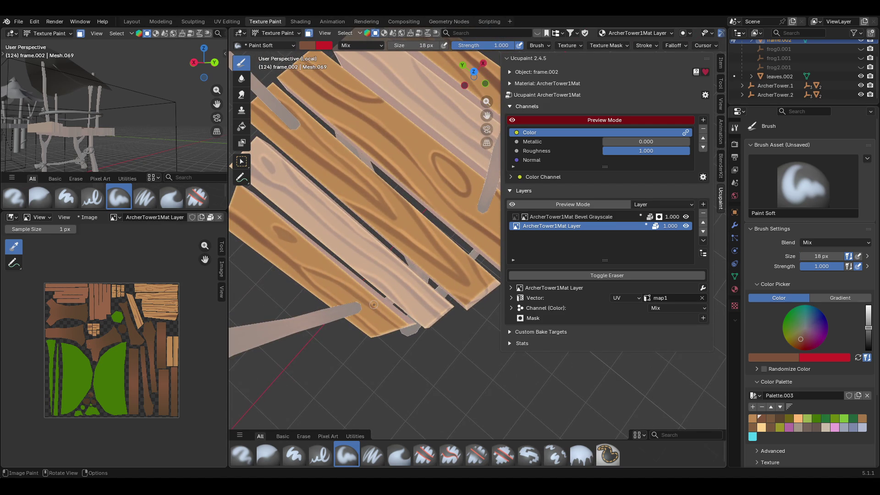
drag(291, 126, 296, 129)
click(296, 120)
click(408, 185)
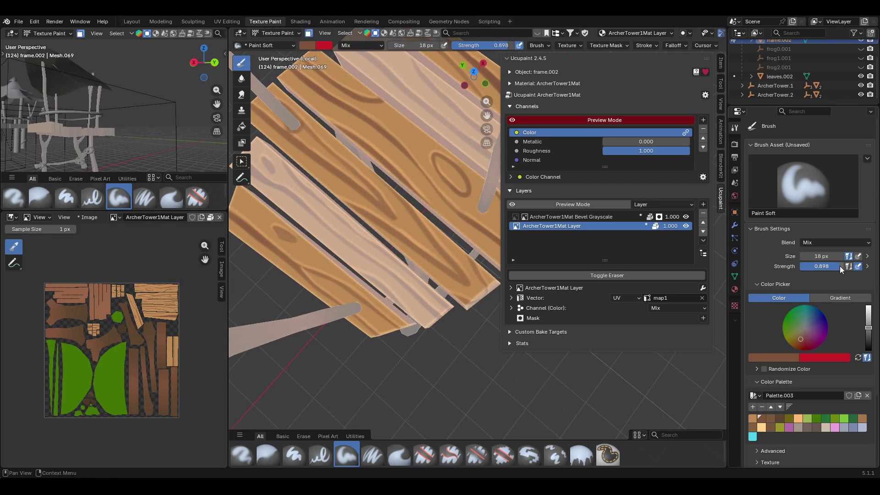
drag(479, 206, 482, 202)
drag(345, 314, 359, 307)
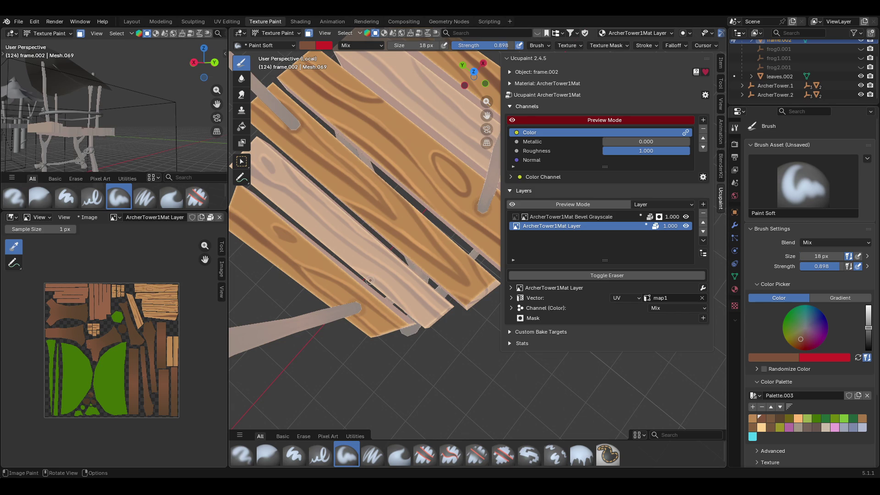
mouse_move(486, 115)
mouse_down()
mouse_move(504, 183)
mouse_move(484, 115)
mouse_up()
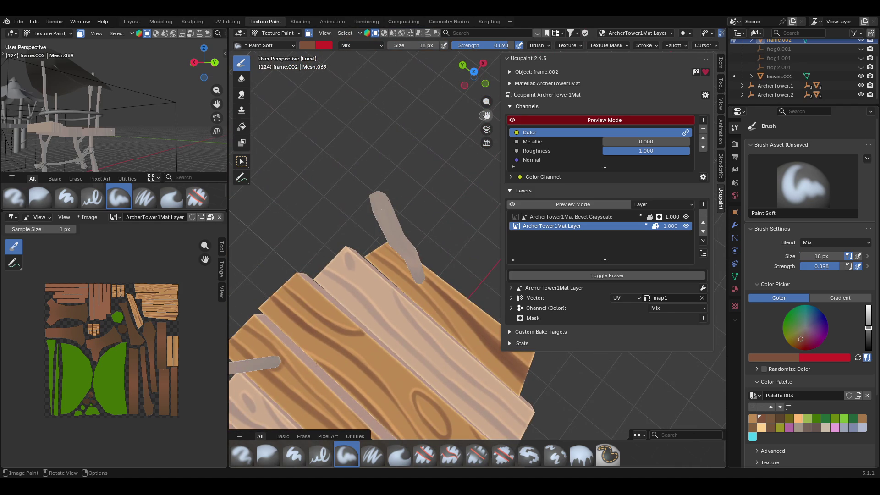
drag(415, 280, 416, 280)
mouse_move(422, 278)
middle_down()
mouse_move(424, 259)
mouse_move(254, 220)
mouse_move(386, 182)
middle_up()
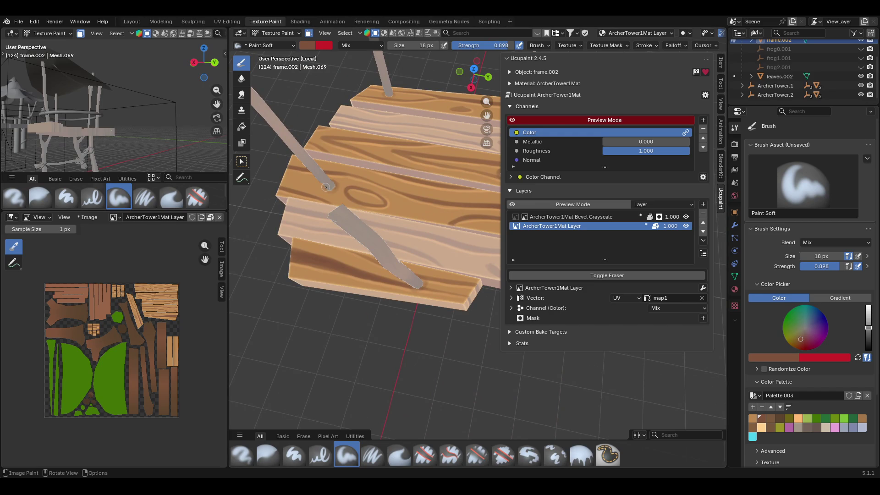
middle_drag(340, 187, 477, 178)
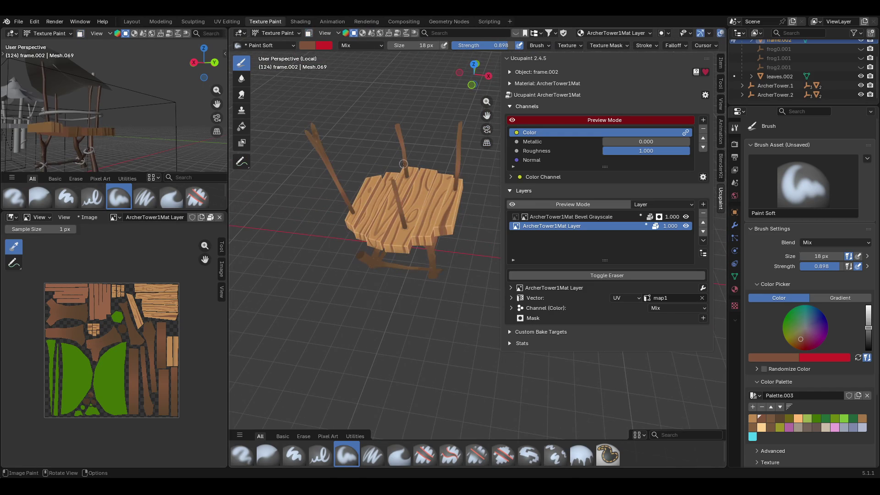
drag(486, 115, 488, 118)
Paint brown strokes up the platform frame's leg.
mouse_move(458, 184)
middle_down()
mouse_move(425, 110)
mouse_move(431, 169)
middle_up()
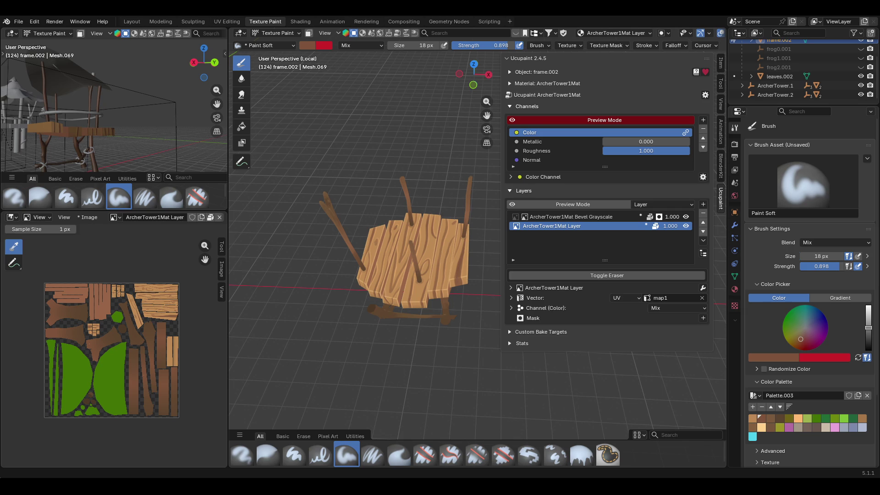
mouse_move(368, 360)
middle_down()
mouse_move(433, 349)
mouse_move(453, 306)
mouse_move(596, 312)
mouse_move(555, 312)
middle_up()
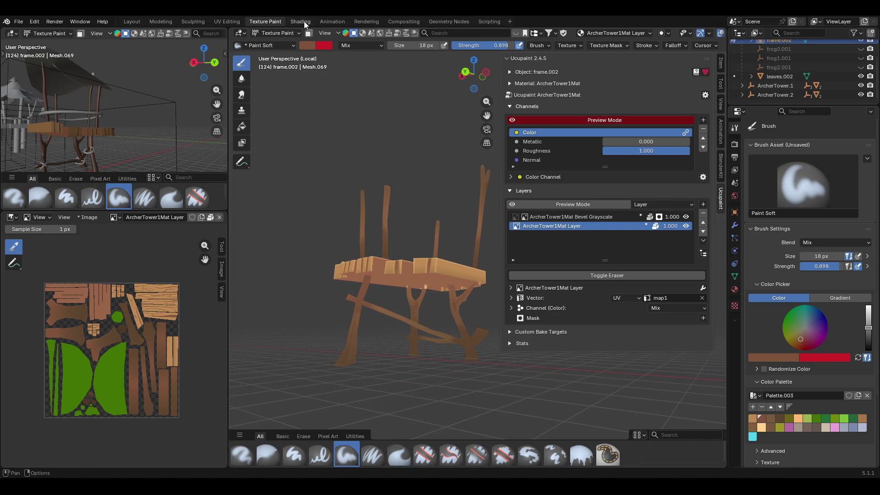
middle_drag(369, 379, 399, 311)
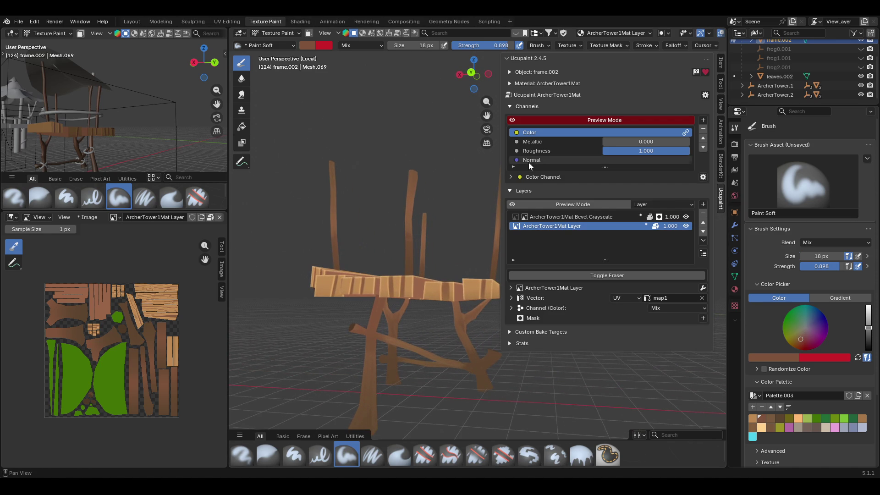
click(773, 357)
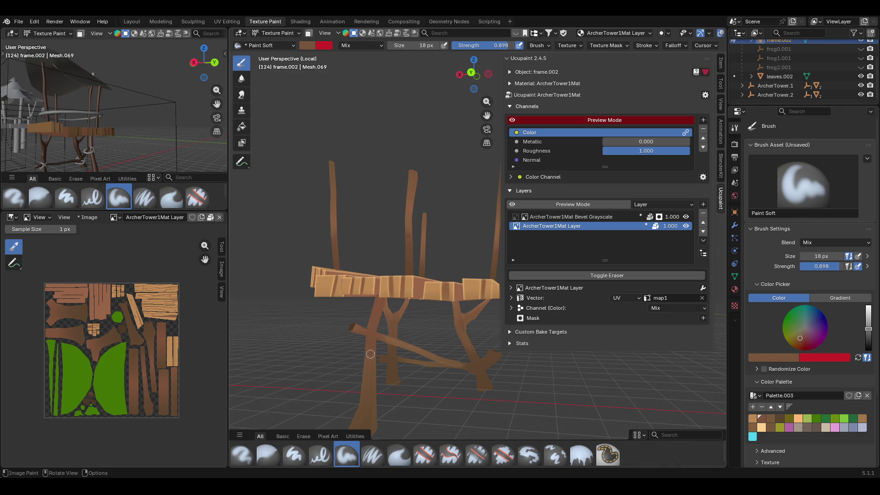
mouse_move(369, 354)
mouse_down()
mouse_move(381, 304)
mouse_move(366, 336)
mouse_up()
mouse_move(365, 336)
middle_down()
mouse_move(385, 333)
mouse_move(363, 332)
middle_up()
mouse_move(363, 331)
mouse_down()
mouse_move(351, 340)
mouse_move(370, 317)
mouse_up()
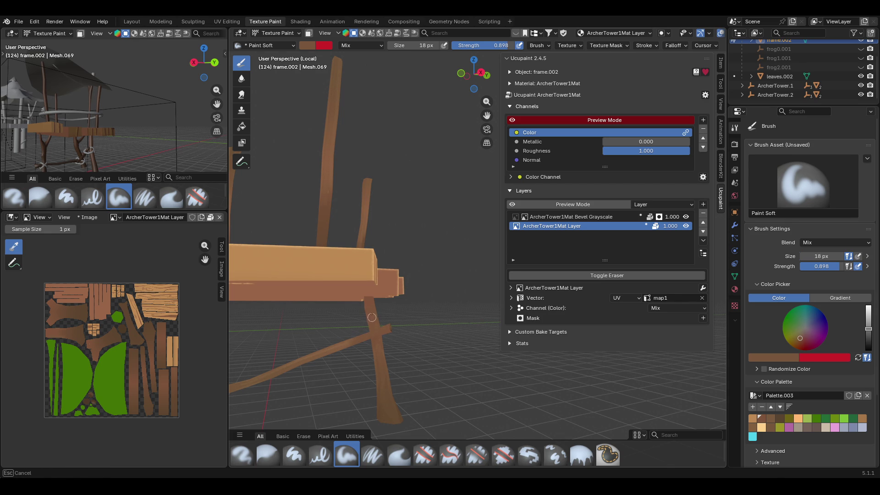
Sample a brighter brown from the leg and paint over and down it.
click(773, 358)
click(779, 338)
click(332, 348)
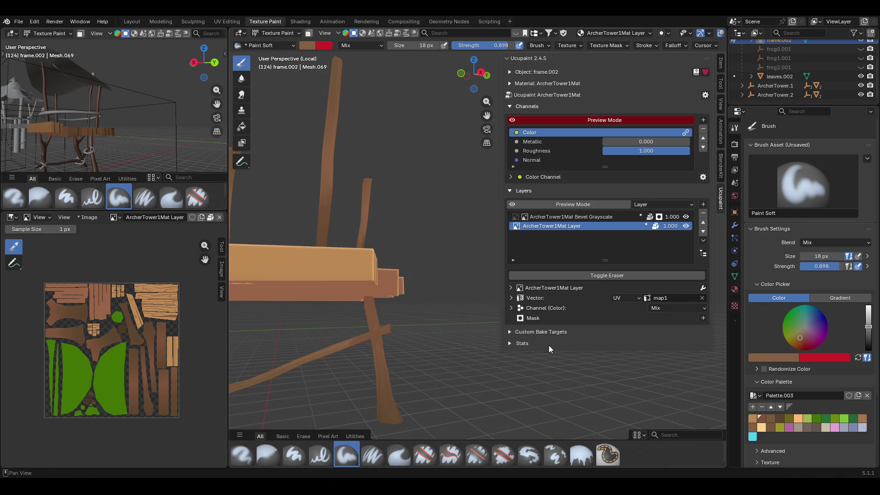
mouse_move(354, 333)
mouse_down()
mouse_move(344, 347)
mouse_move(410, 324)
mouse_up()
drag(364, 307, 380, 366)
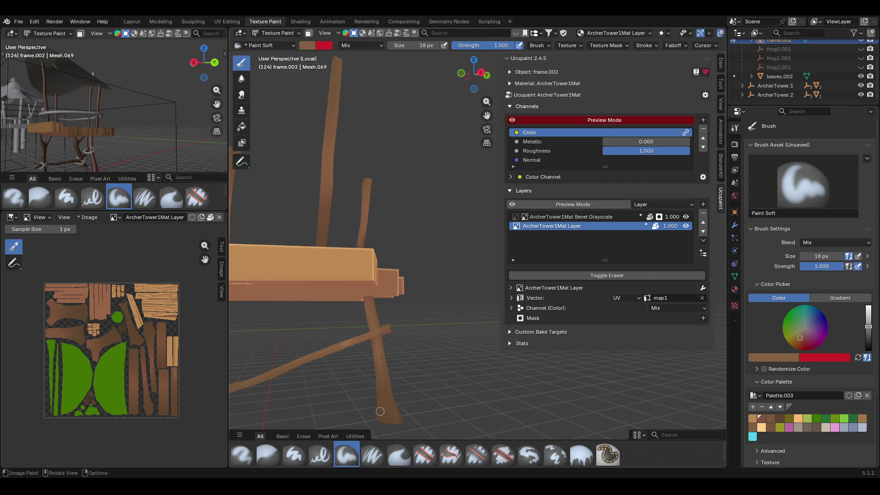
middle_drag(397, 374, 381, 377)
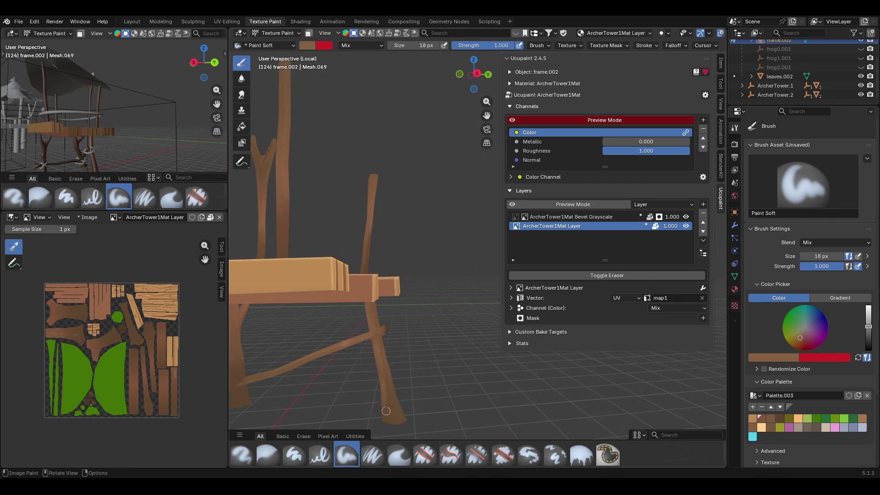
mouse_move(384, 366)
mouse_down()
mouse_move(379, 344)
mouse_move(386, 377)
mouse_up()
middle_drag(384, 373, 340, 355)
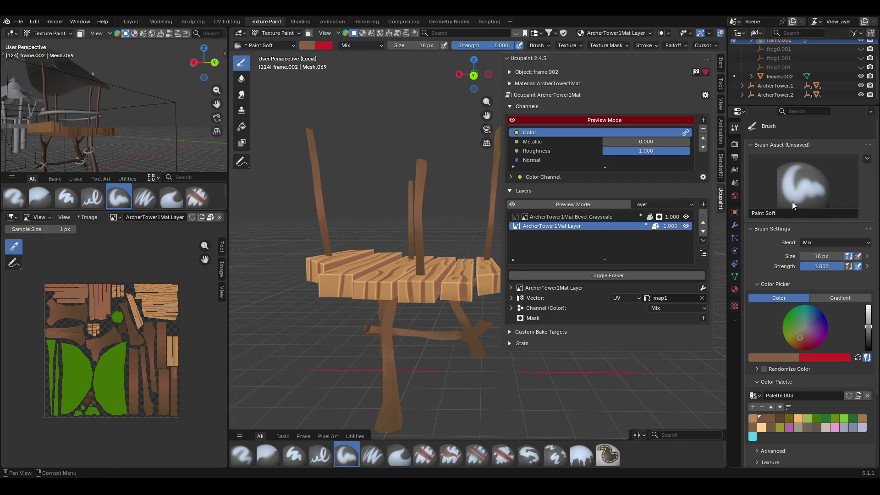
Reduce the brush size from 18 to 12 px.
drag(835, 258, 809, 257)
key(Escape)
click(797, 255)
text(12)
key(Return)
mouse_move(403, 291)
middle_down()
mouse_move(405, 313)
mouse_move(486, 266)
middle_up()
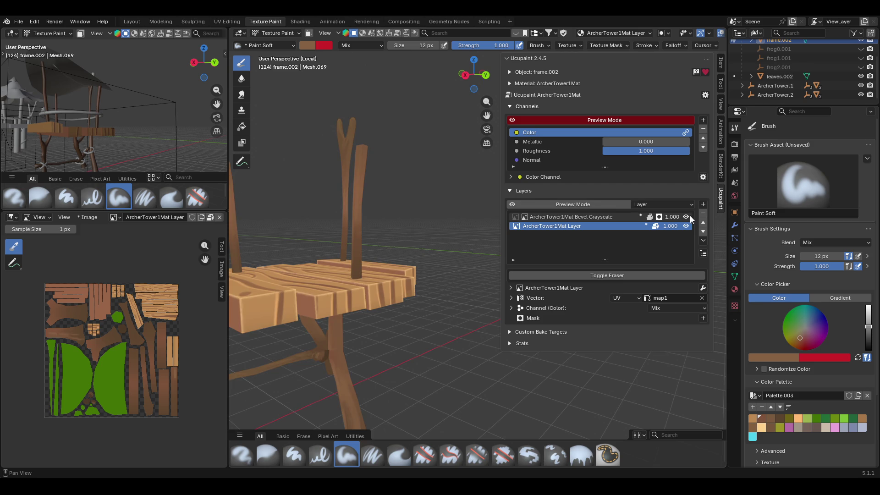
Sample a darker brown from the wood and paint it onto the leg joint.
middle_drag(341, 348, 354, 355)
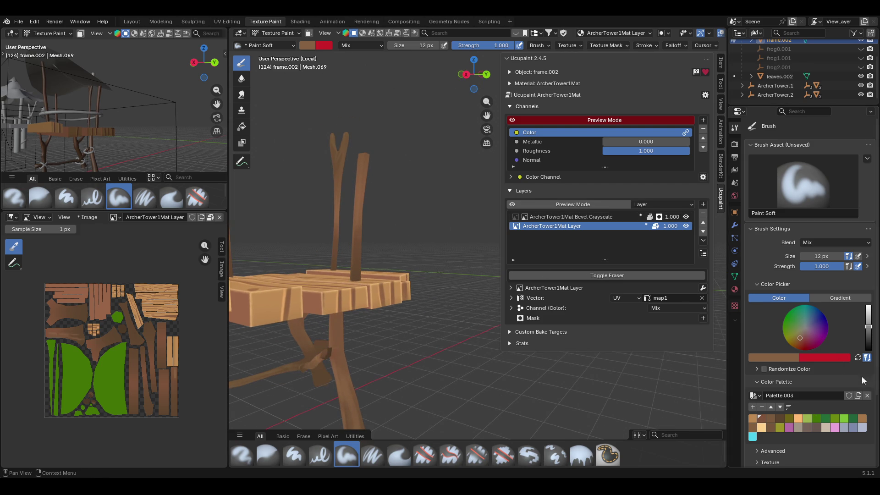
click(781, 418)
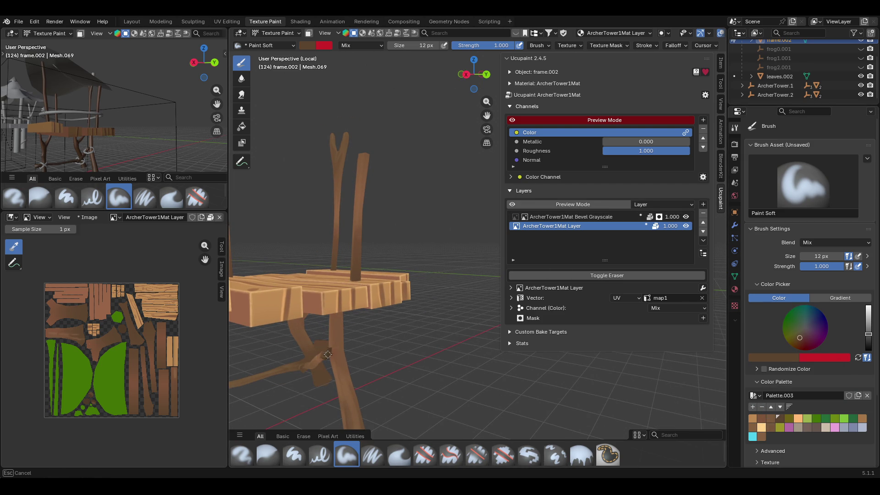
click(783, 357)
click(793, 347)
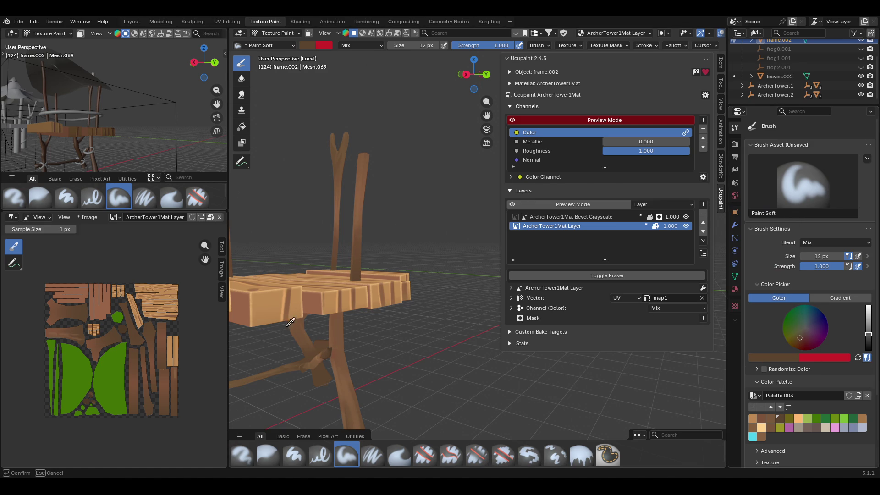
click(332, 349)
drag(324, 340, 323, 357)
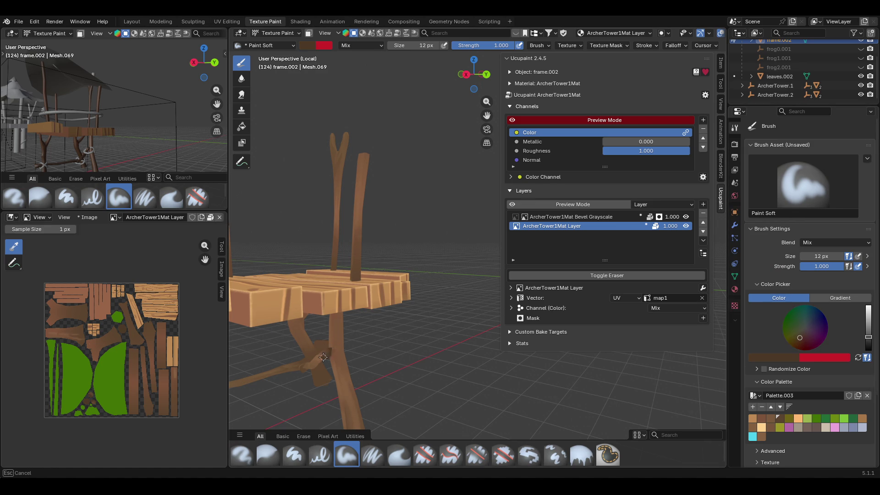
Add another dark stroke on the leg, then enable face-selection masking.
mouse_move(326, 352)
middle_down()
mouse_move(339, 349)
mouse_move(326, 341)
mouse_move(470, 318)
mouse_move(476, 348)
middle_up()
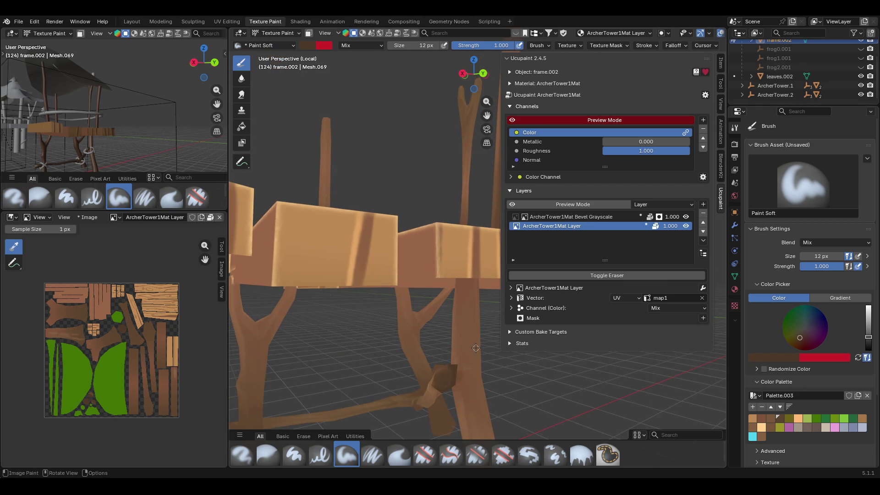
mouse_move(466, 366)
mouse_down()
mouse_move(450, 370)
mouse_move(448, 384)
mouse_move(447, 359)
mouse_up()
middle_drag(405, 300, 462, 165)
drag(491, 114, 487, 78)
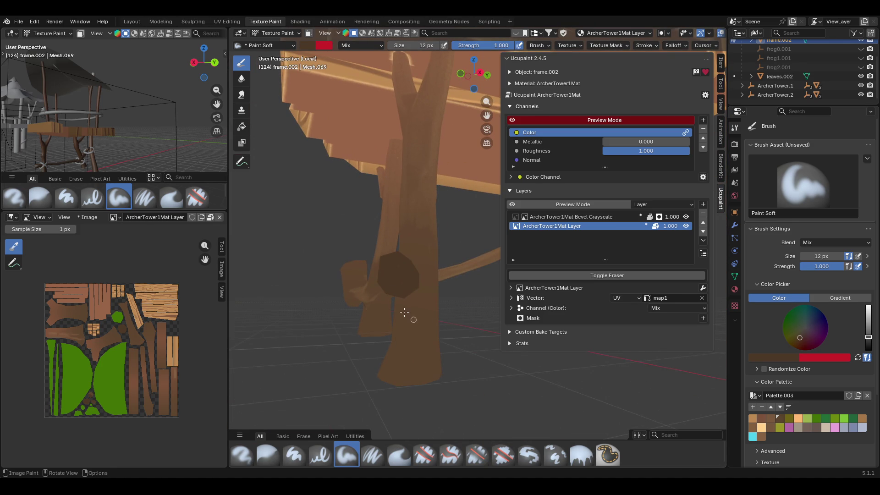
middle_drag(388, 281, 392, 243)
click(309, 33)
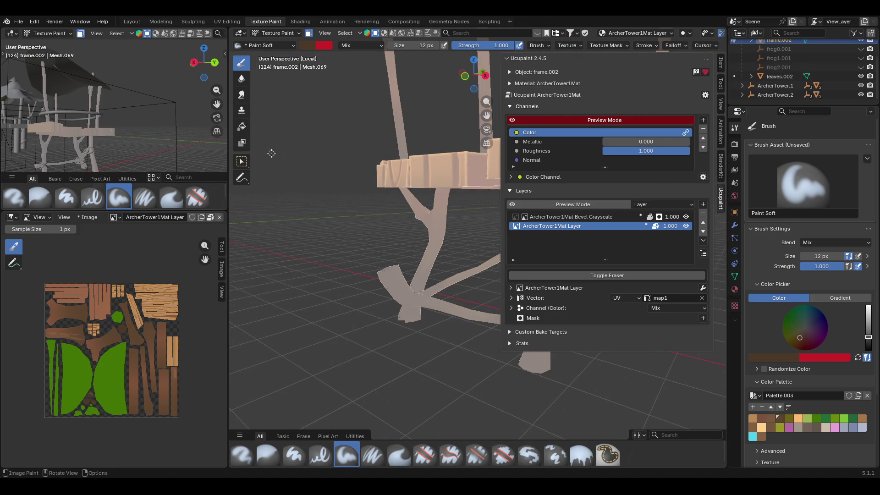
Select the lower diagonal branch's faces and return to the soft brush.
click(428, 302)
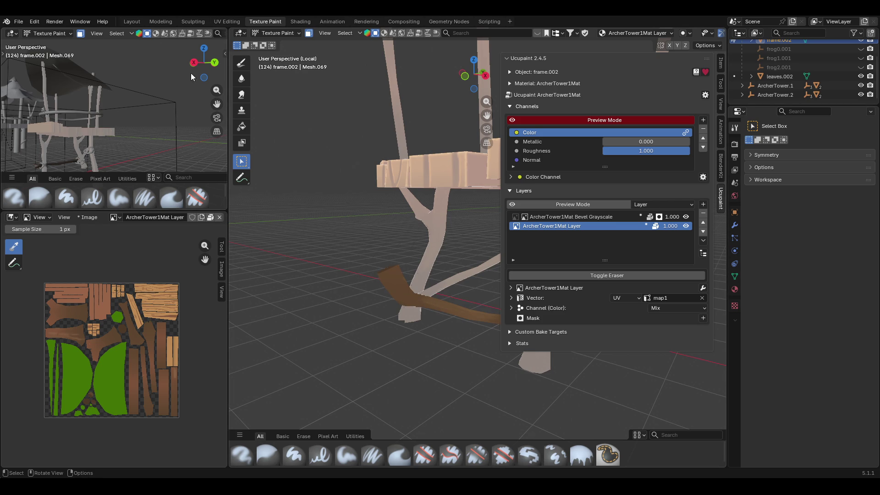
click(242, 63)
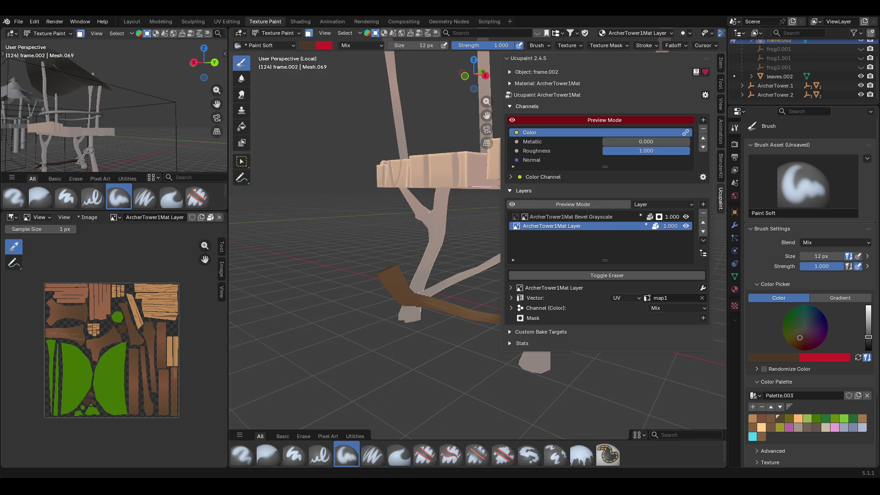
middle_drag(443, 316, 419, 321)
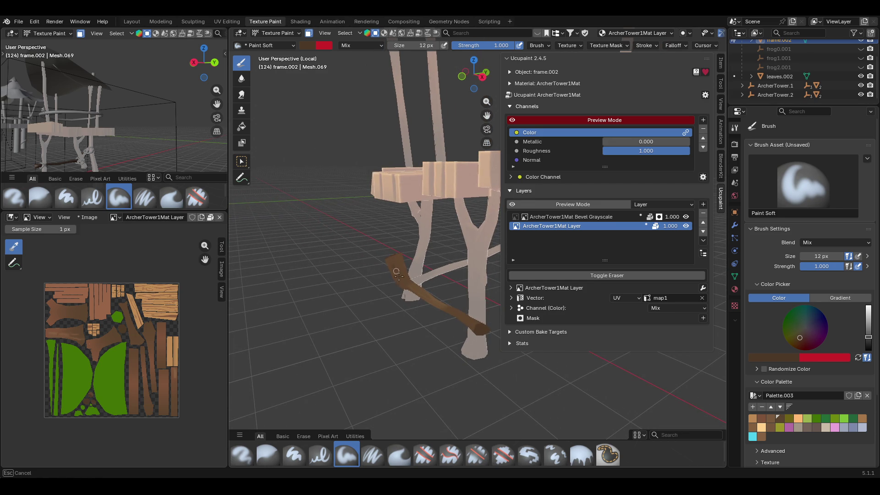
Paint the lower branch and the leg top with palette brown.
click(761, 436)
middle_drag(323, 270, 358, 269)
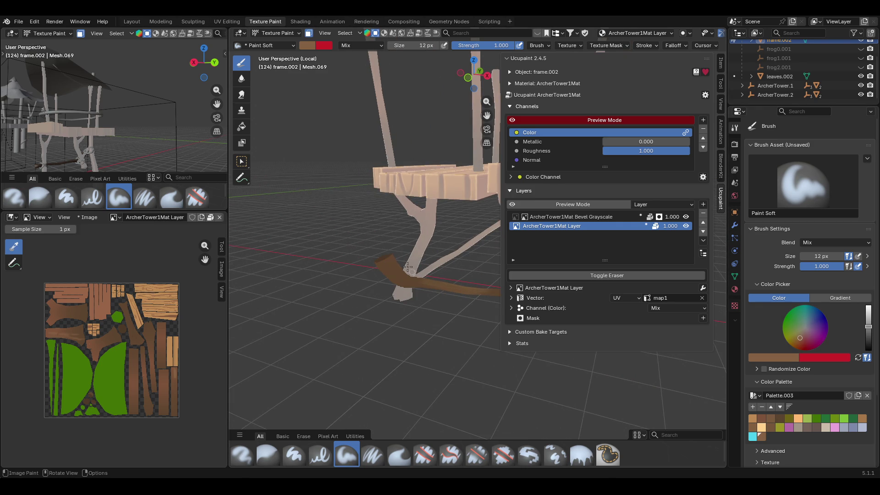
mouse_move(383, 254)
mouse_down()
mouse_move(400, 281)
mouse_move(432, 288)
mouse_move(384, 264)
mouse_move(404, 280)
mouse_up()
middle_drag(387, 261, 554, 226)
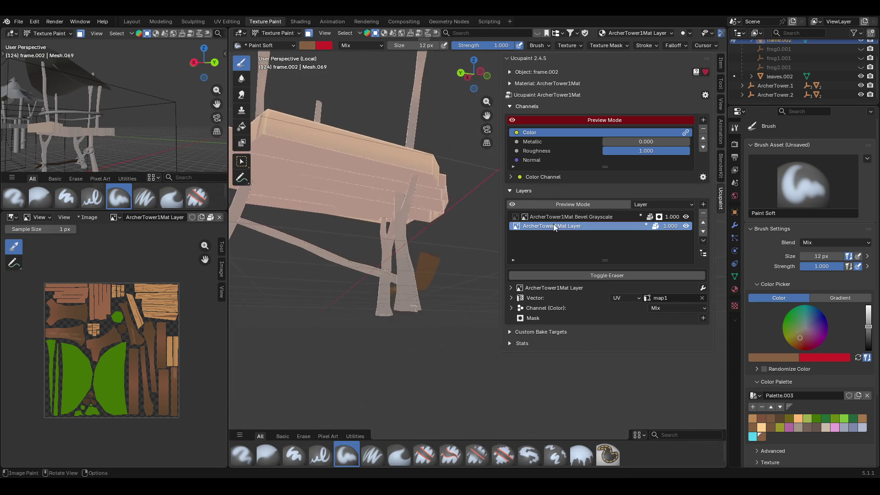
middle_drag(447, 255, 409, 228)
drag(409, 228, 407, 263)
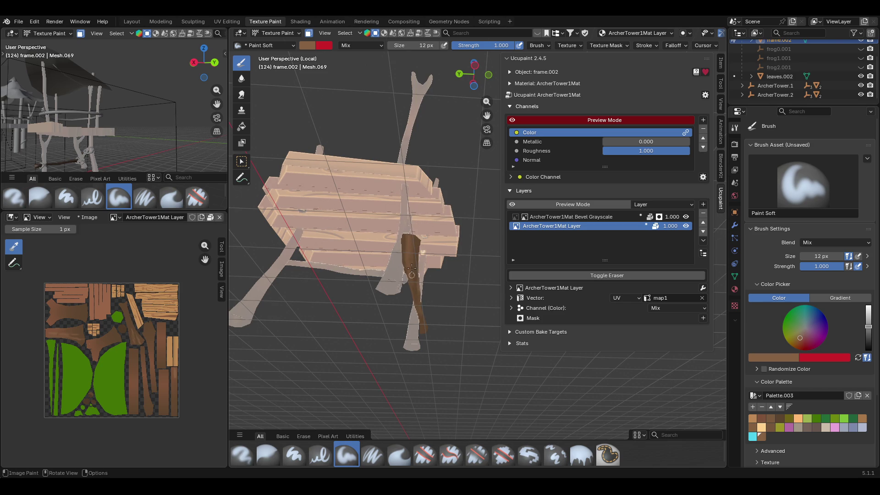
middle_drag(430, 264, 357, 295)
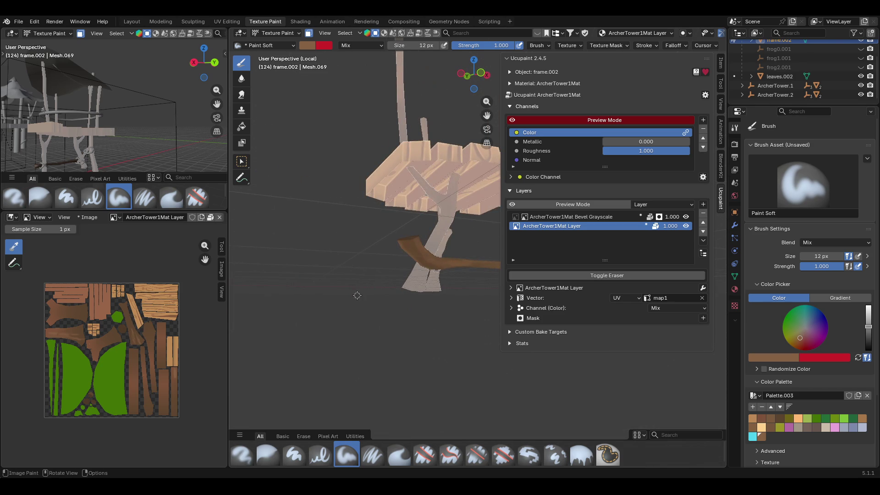
drag(412, 250, 419, 254)
Extend the brown paint along the branch to the right.
mouse_move(469, 267)
middle_down()
mouse_move(500, 288)
mouse_move(380, 233)
middle_up()
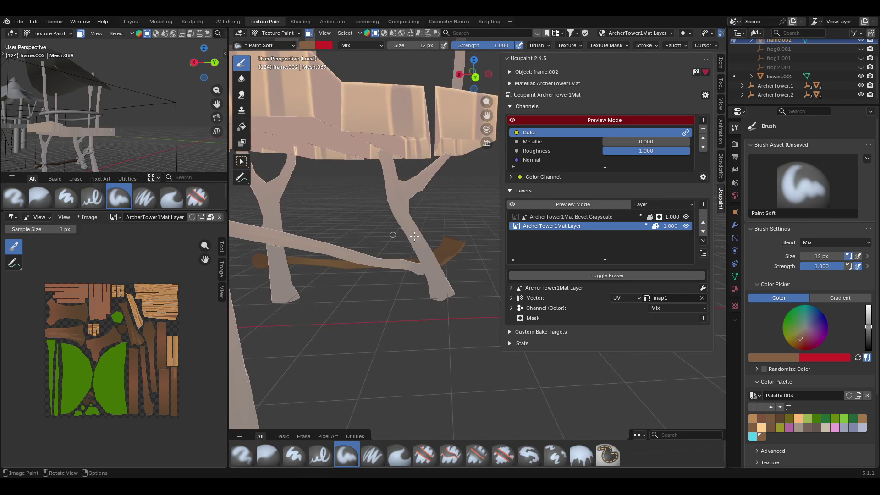
mouse_move(461, 245)
middle_down()
mouse_move(465, 274)
mouse_move(401, 220)
middle_up()
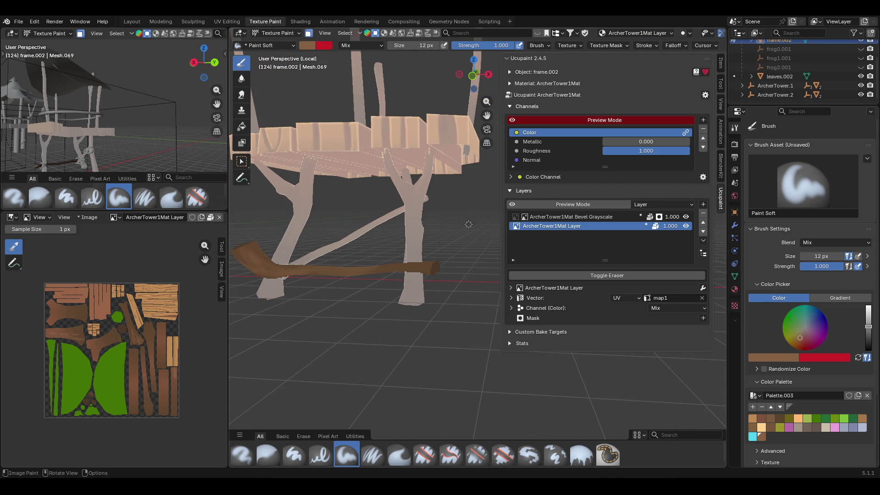
middle_drag(455, 219, 469, 254)
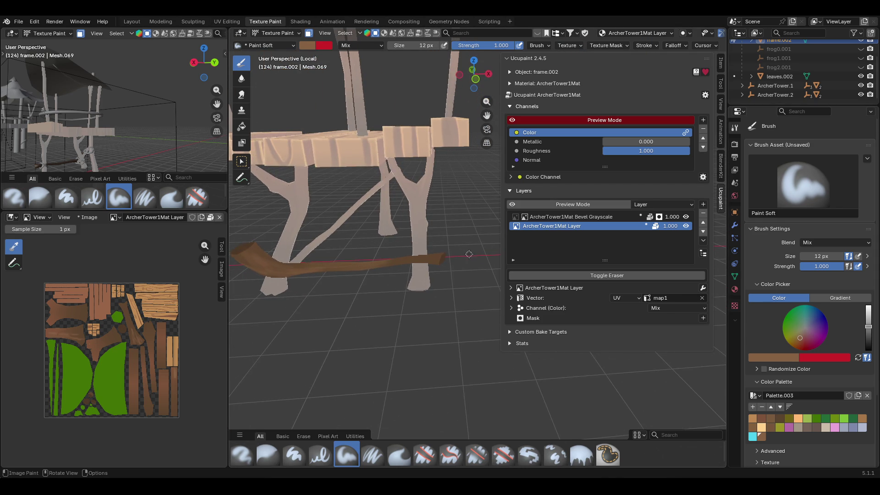
drag(384, 263, 440, 257)
middle_drag(455, 162, 316, 198)
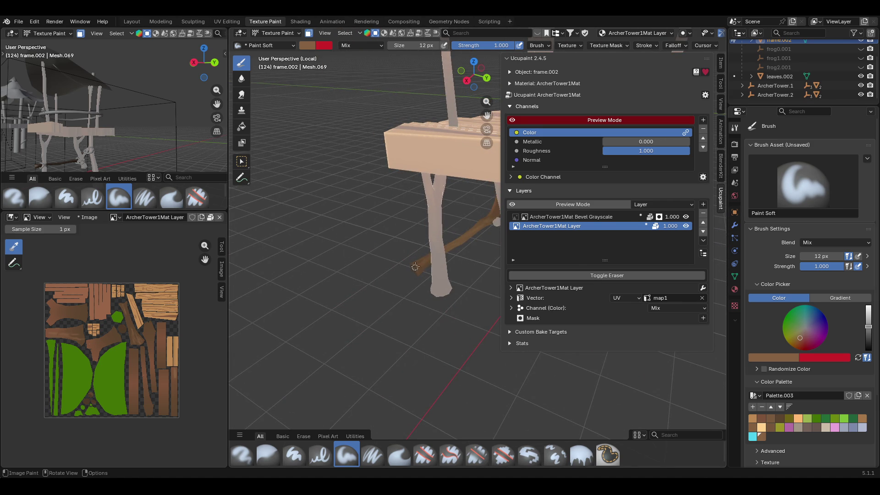
middle_drag(434, 203, 270, 149)
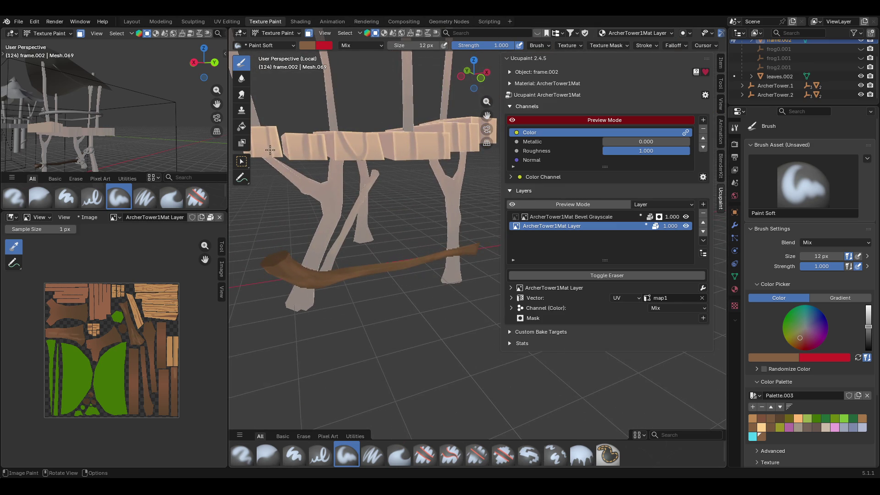
Re-enable face masking and select the whole vertical pole with Ctrl+L.
click(242, 160)
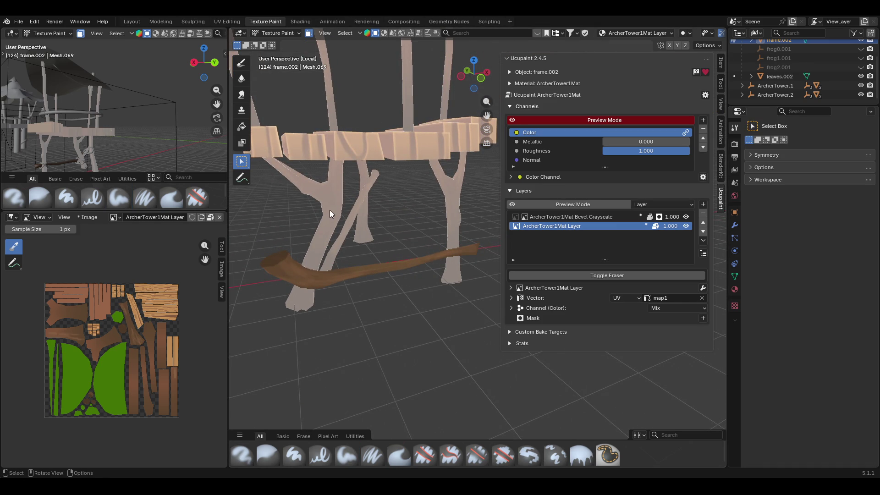
click(329, 210)
click(310, 35)
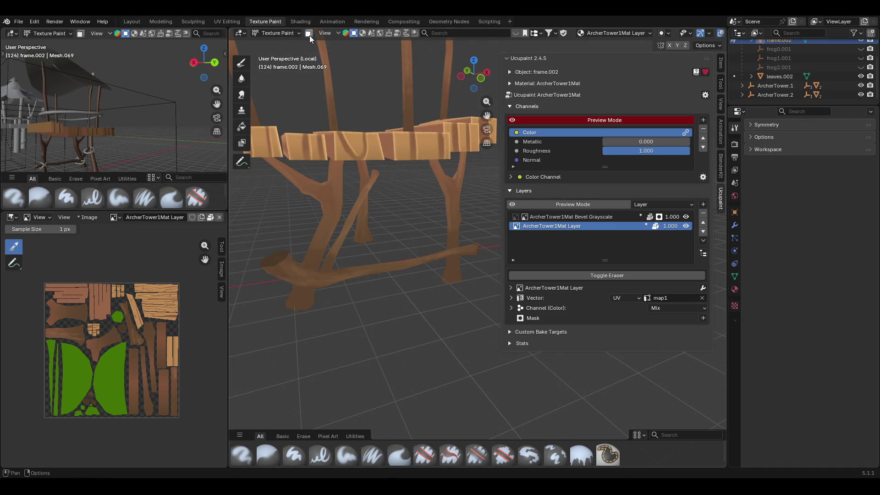
click(309, 34)
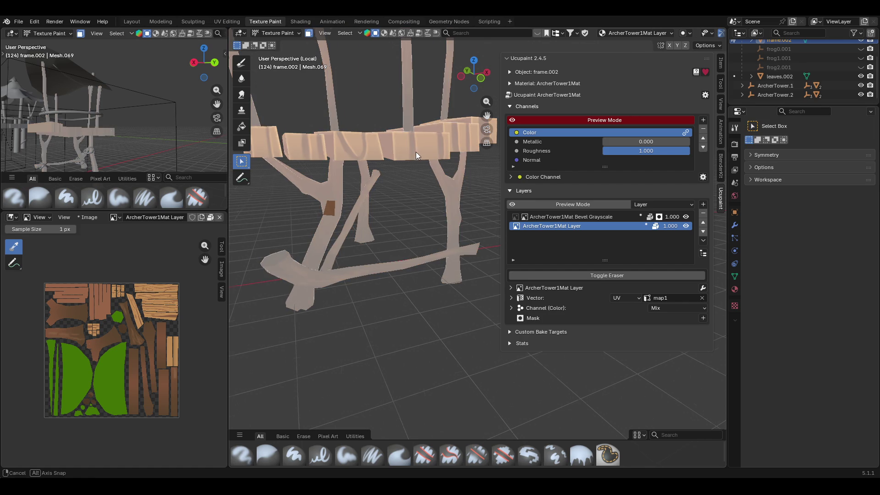
scroll(417, 152, up, 3)
middle_drag(417, 152, 395, 155)
click(402, 83)
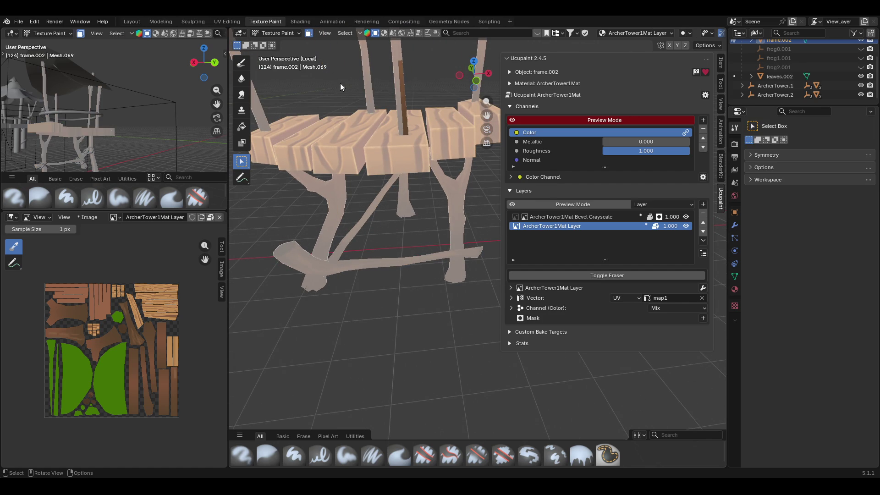
key(ctrl+l)
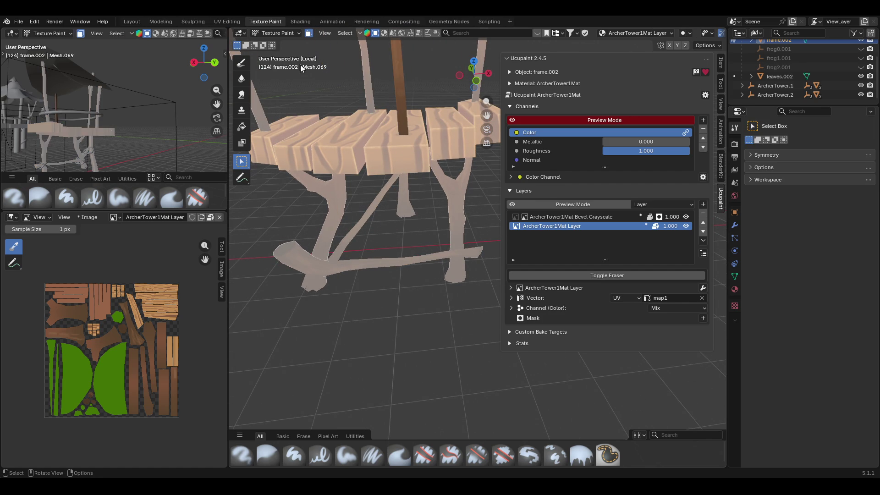
Select the whole forked branch with L and return to the soft brush.
mouse_move(482, 101)
middle_down()
mouse_move(436, 147)
mouse_move(500, 149)
mouse_move(420, 146)
mouse_move(411, 137)
middle_up()
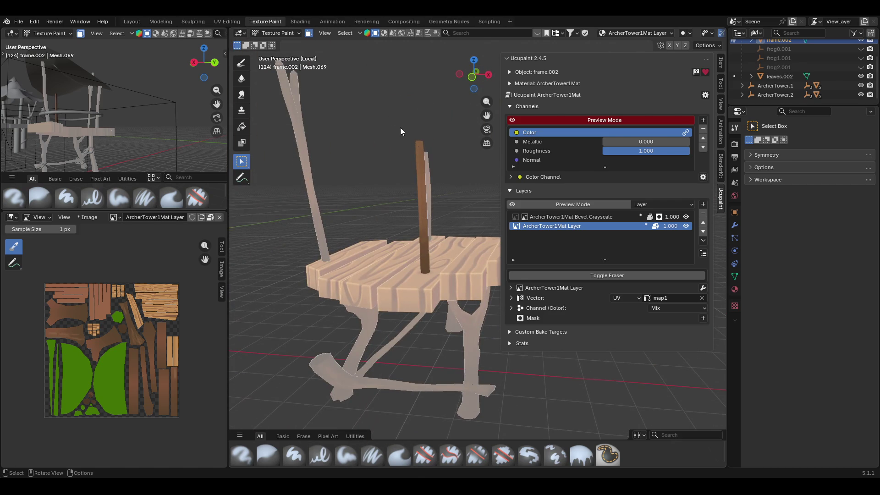
click(306, 34)
mouse_move(334, 95)
middle_down()
mouse_move(359, 92)
mouse_move(386, 116)
mouse_move(364, 97)
middle_up()
click(306, 34)
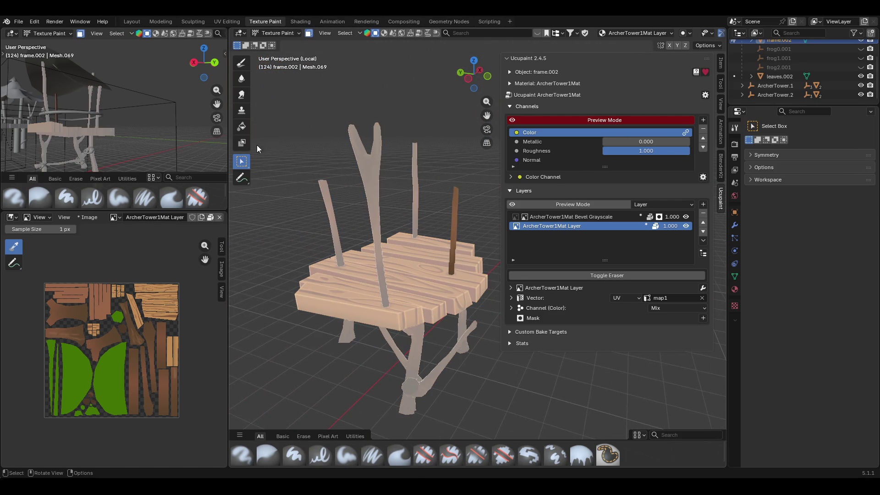
click(367, 165)
key(l)
click(242, 63)
middle_drag(423, 130, 439, 127)
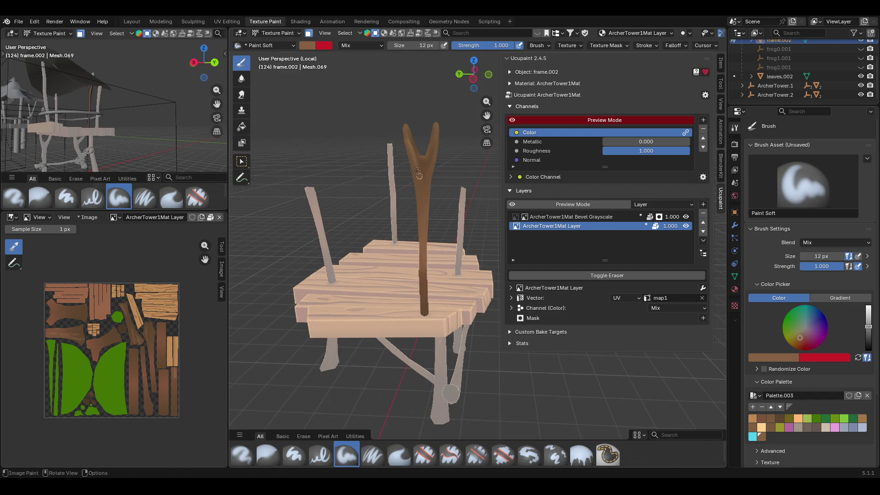
Set the brush size to 43 px and paint the forked branch brown.
click(801, 255)
text(43)
key(Return)
mouse_move(424, 158)
mouse_down()
mouse_move(419, 188)
mouse_move(413, 164)
mouse_up()
mouse_move(412, 164)
middle_down()
mouse_move(422, 203)
mouse_move(518, 210)
middle_up()
scroll(454, 255, up, 2)
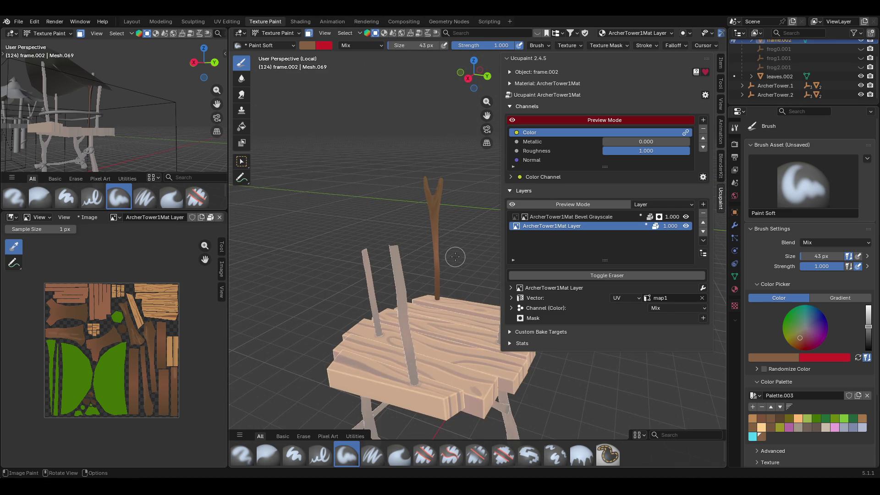
drag(431, 252, 437, 269)
Orbit around the frame and turn face-selection masking back on.
middle_drag(370, 137, 383, 181)
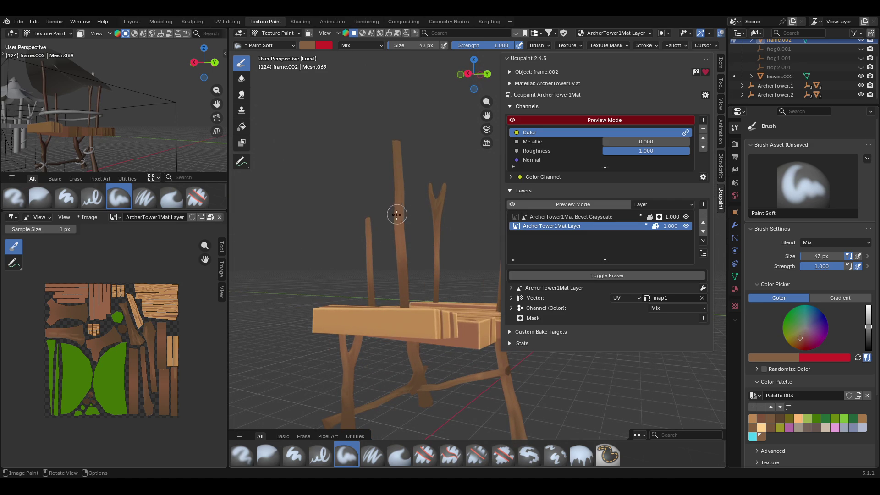
drag(406, 255, 412, 280)
mouse_move(412, 285)
middle_down()
mouse_move(449, 393)
mouse_move(531, 344)
middle_up()
click(309, 33)
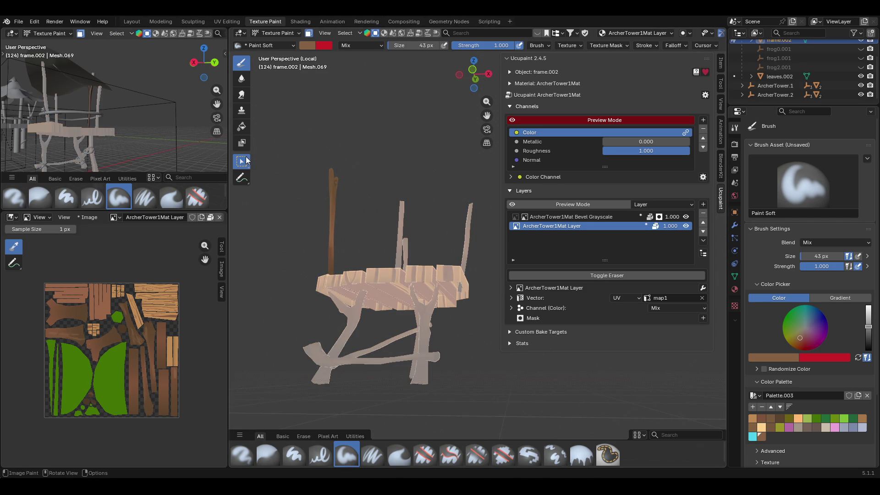
Select the Y-shaped branch leg of the frame as the painting area and orbit close to it.
click(242, 161)
click(426, 317)
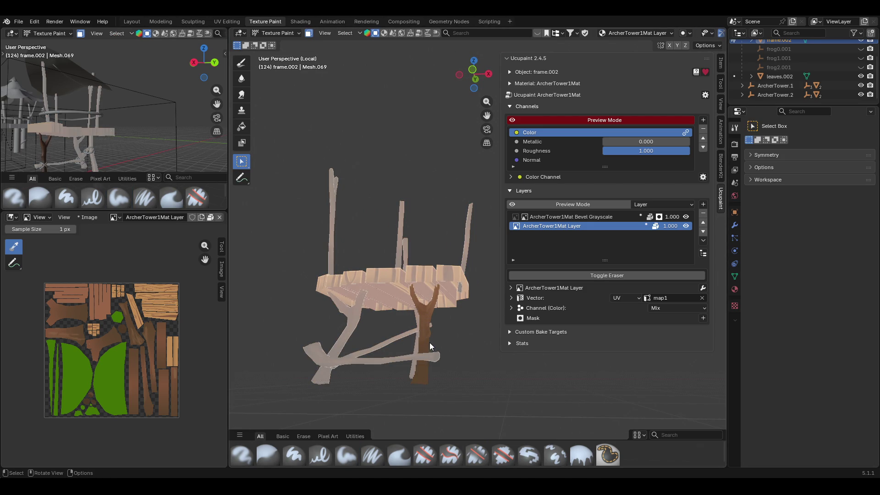
mouse_move(428, 340)
middle_down()
mouse_move(442, 226)
mouse_move(434, 236)
middle_up()
Switch to the Paint Soft brush and set its size to 16 px.
click(239, 61)
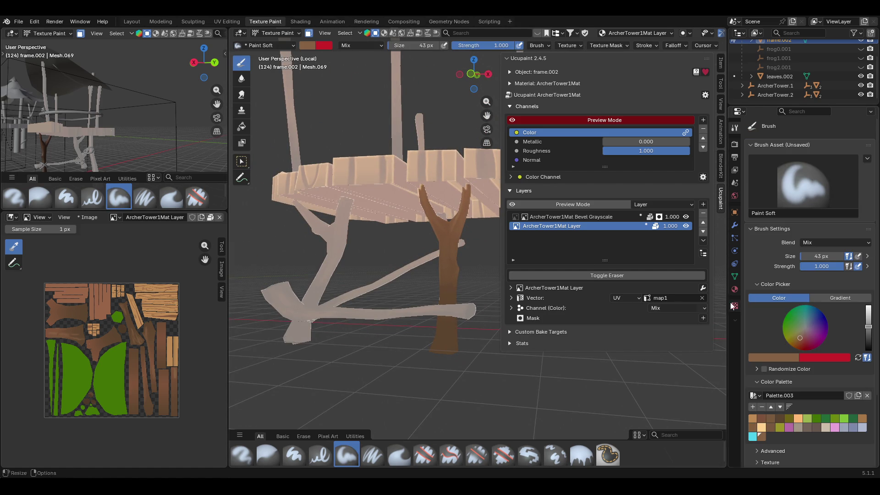
drag(822, 256, 800, 255)
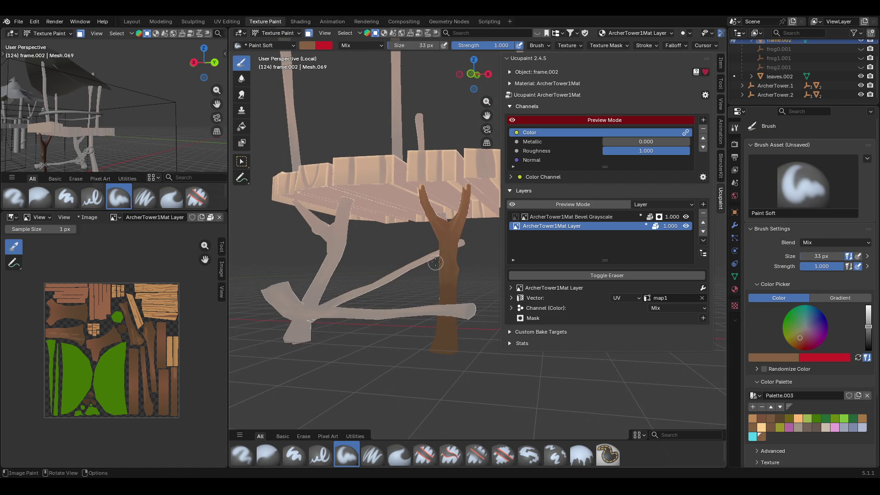
drag(823, 256, 802, 255)
click(810, 256)
text(6)
key(Return)
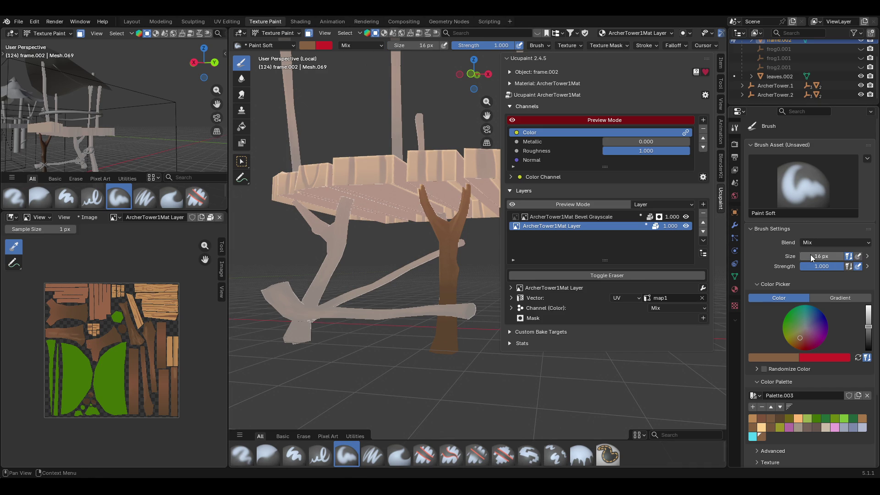
scroll(455, 274, up, 5)
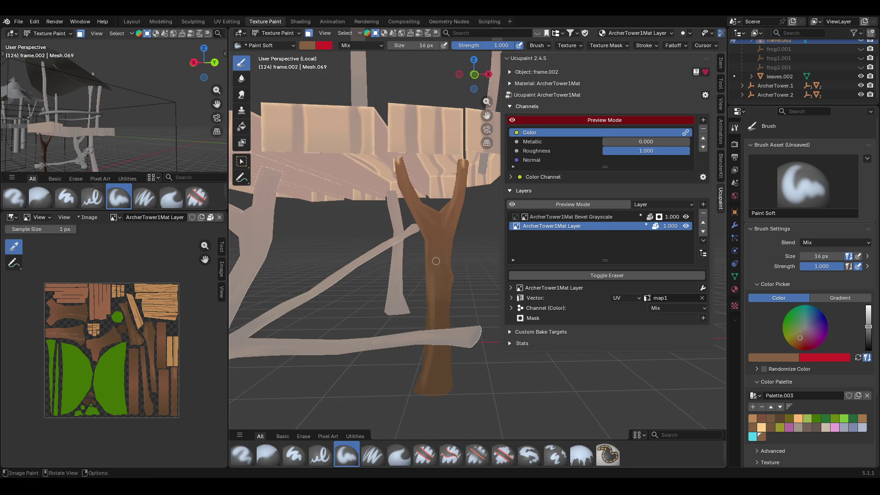
Enlarge the brush to 36 px and paint lighter streaks down the trunk.
drag(439, 271, 444, 256)
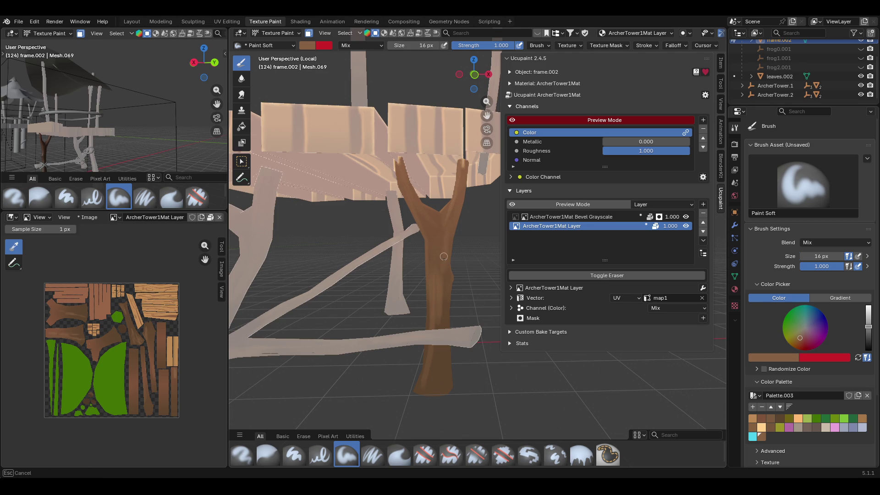
mouse_move(435, 285)
middle_down()
mouse_move(573, 293)
mouse_move(784, 260)
middle_up()
drag(801, 256, 821, 257)
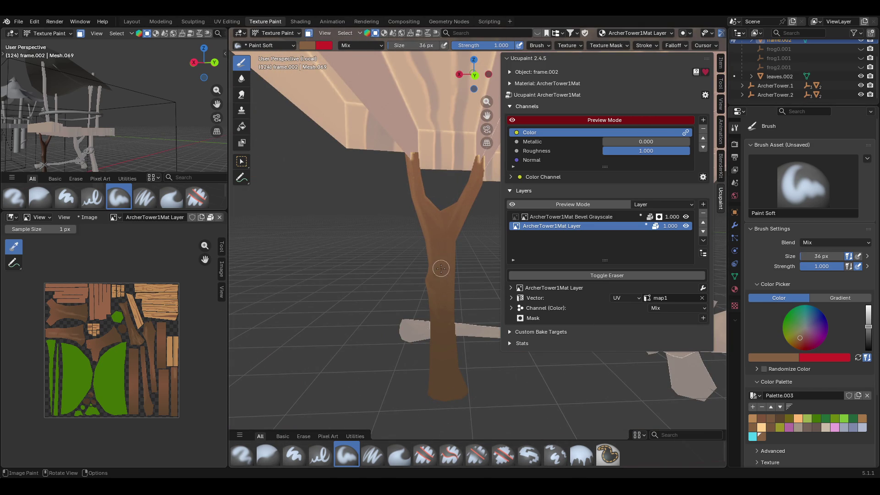
mouse_move(441, 280)
mouse_down()
mouse_move(444, 369)
mouse_move(462, 399)
mouse_move(439, 375)
mouse_move(440, 232)
mouse_move(434, 334)
mouse_move(333, 283)
mouse_up()
middle_drag(332, 283, 423, 275)
mouse_move(426, 323)
mouse_down()
mouse_move(433, 286)
mouse_move(437, 380)
mouse_up()
middle_drag(327, 258, 429, 266)
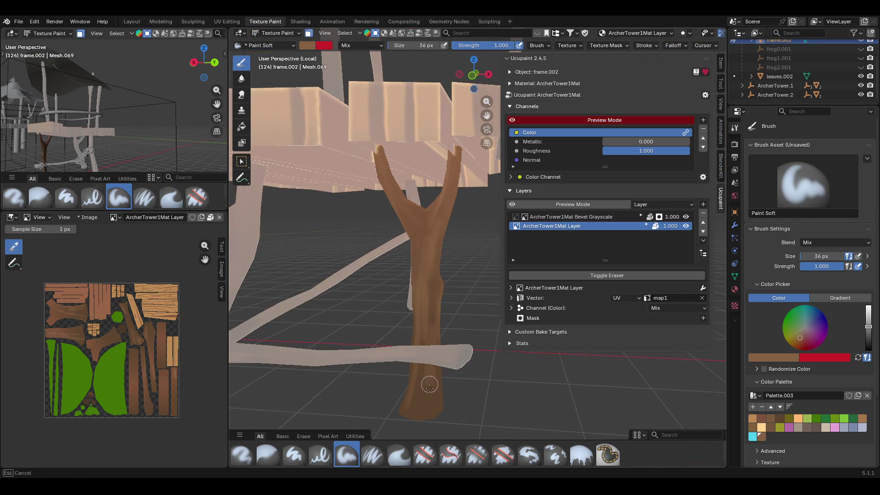
mouse_move(401, 337)
middle_down()
mouse_move(433, 330)
mouse_move(522, 346)
middle_up()
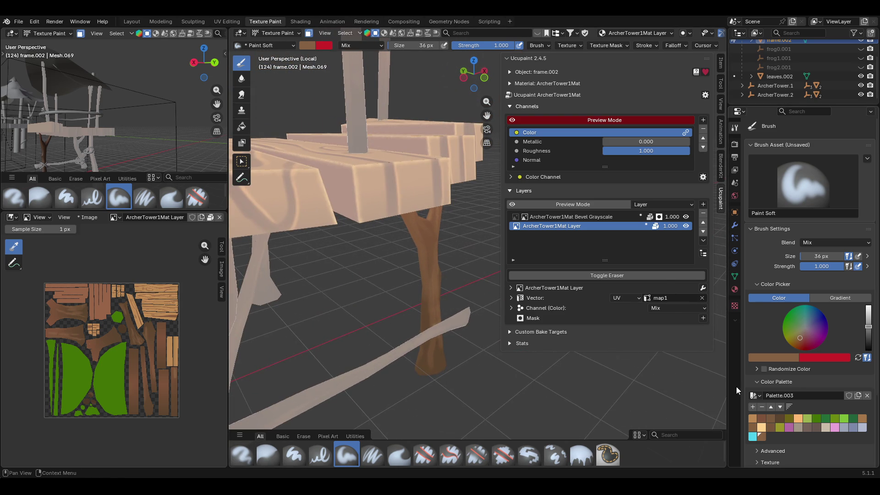
Switch to the Blur brush, then enable face masking and pick a trunk face.
click(268, 453)
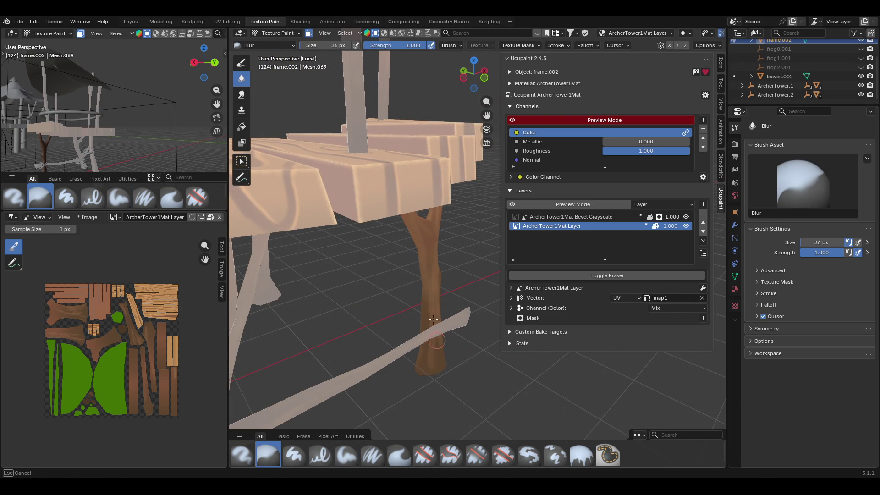
mouse_move(429, 367)
middle_down()
mouse_move(458, 341)
mouse_move(456, 352)
mouse_move(481, 364)
mouse_move(624, 377)
middle_up()
mouse_move(326, 64)
middle_down()
mouse_move(326, 203)
mouse_move(289, 202)
middle_up()
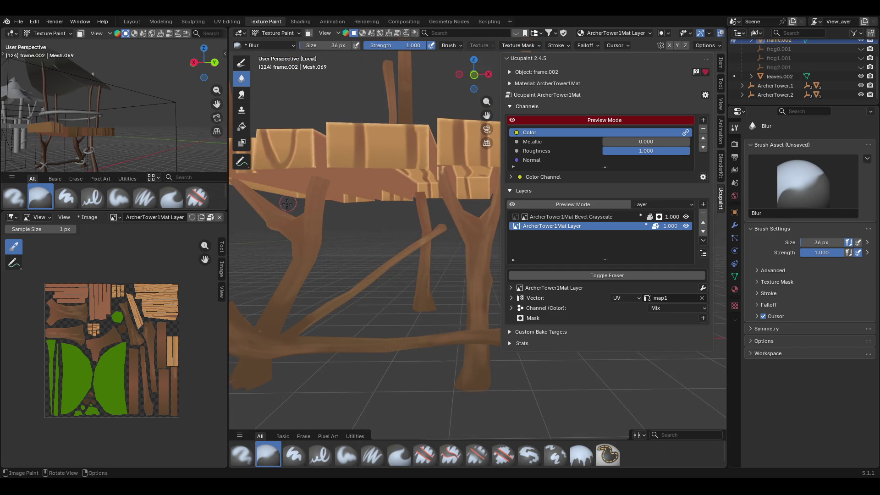
click(309, 33)
click(241, 162)
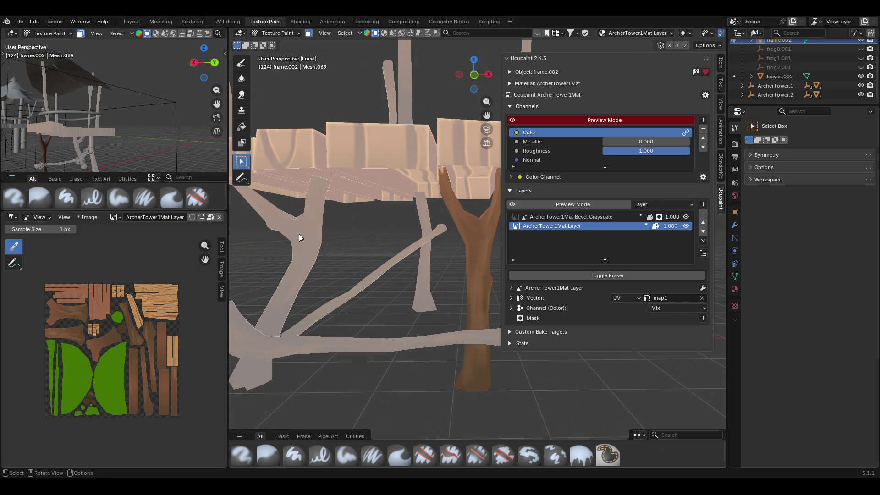
Mask the whole trunk with Ctrl+L from one face and return to the soft brush.
click(299, 234)
key(ctrl+l)
middle_drag(299, 233, 239, 70)
click(239, 67)
middle_drag(274, 114, 385, 180)
Paint brown strokes across and along the masked trunk from several angles.
mouse_move(336, 245)
mouse_down()
mouse_move(338, 236)
mouse_move(268, 369)
mouse_move(319, 282)
mouse_move(280, 385)
mouse_move(323, 249)
mouse_up()
mouse_move(273, 328)
middle_down()
mouse_move(497, 265)
mouse_move(481, 270)
middle_up()
mouse_move(289, 266)
mouse_down()
mouse_move(358, 392)
mouse_move(297, 279)
mouse_move(323, 374)
mouse_up()
middle_drag(304, 374, 457, 314)
mouse_move(270, 293)
mouse_down()
mouse_move(290, 387)
mouse_move(290, 281)
mouse_up()
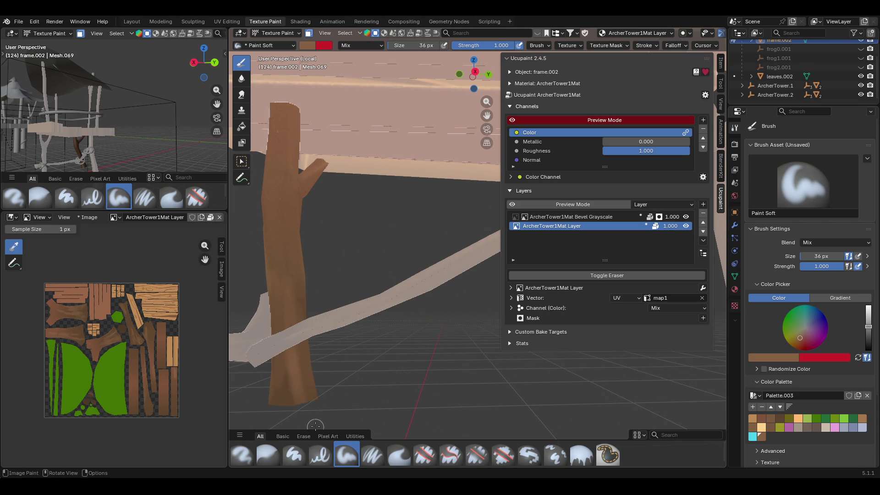
middle_drag(328, 292, 267, 306)
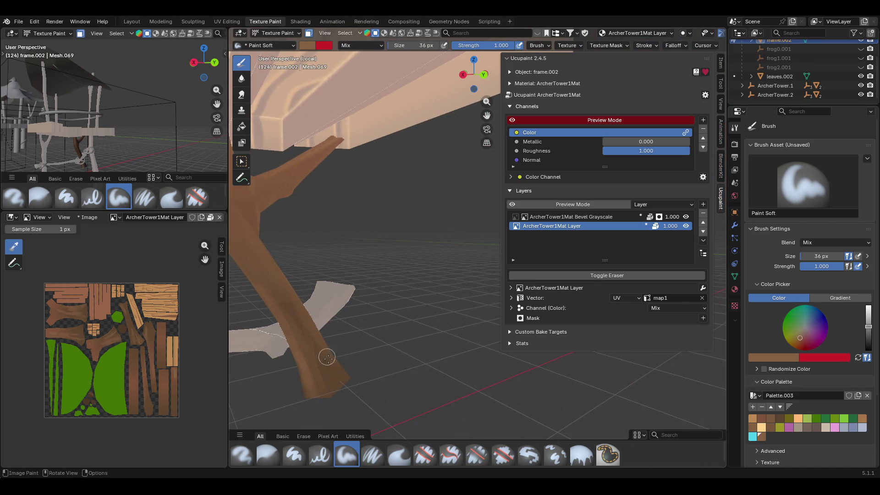
mouse_move(337, 392)
middle_down()
mouse_move(304, 397)
mouse_move(713, 266)
mouse_move(550, 207)
mouse_move(412, 137)
middle_up()
Turn off face masking and pick a dark brown palette swatch.
click(309, 33)
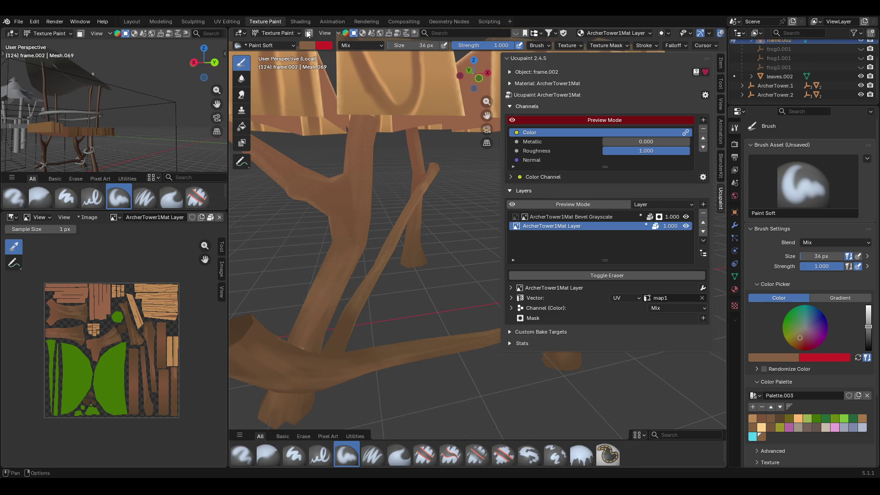
mouse_move(364, 186)
middle_down()
mouse_move(389, 343)
mouse_move(433, 290)
middle_up()
scroll(433, 290, up, 4)
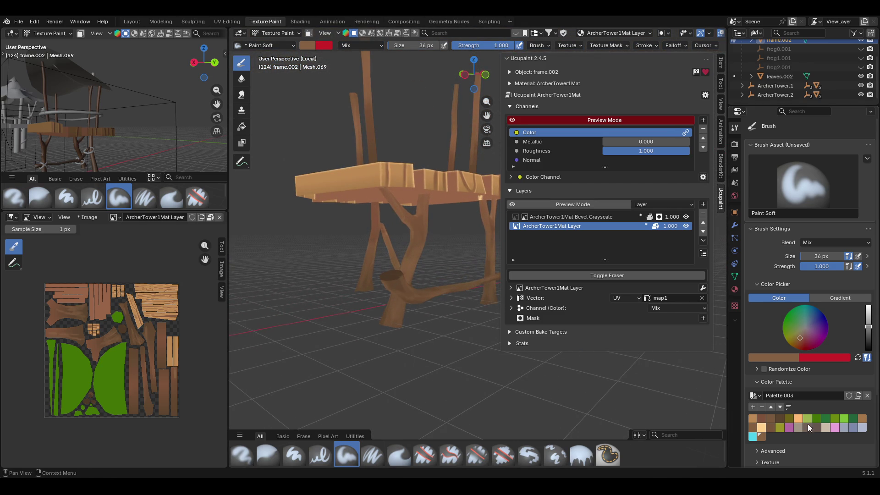
click(781, 420)
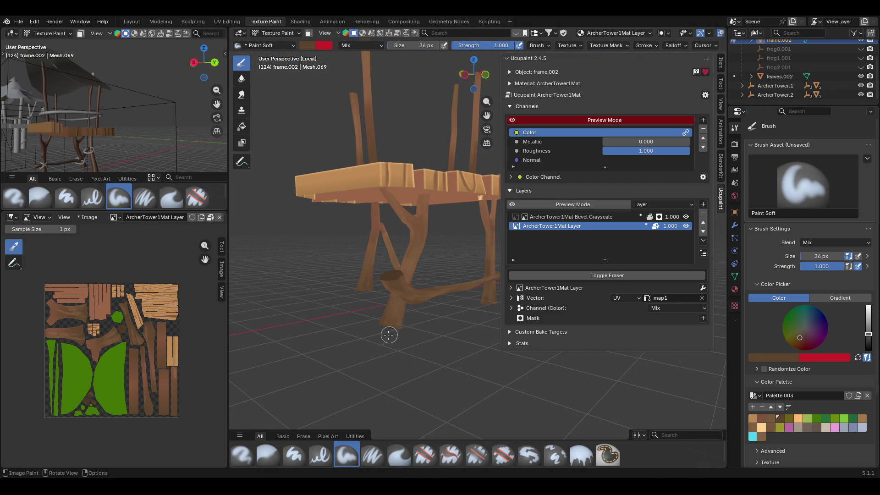
Re-enable face masking and paint a short dark brown stroke up the trunk.
click(309, 33)
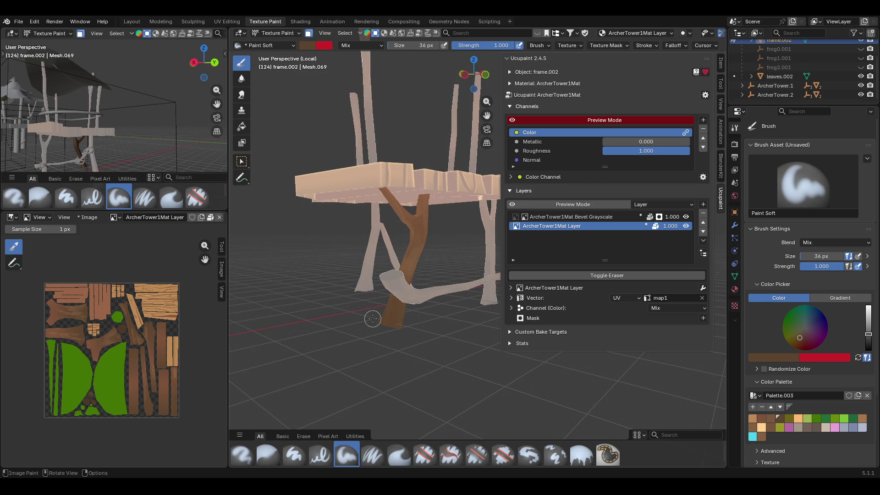
middle_drag(370, 316, 474, 320)
drag(378, 265, 378, 250)
middle_drag(376, 249, 365, 318)
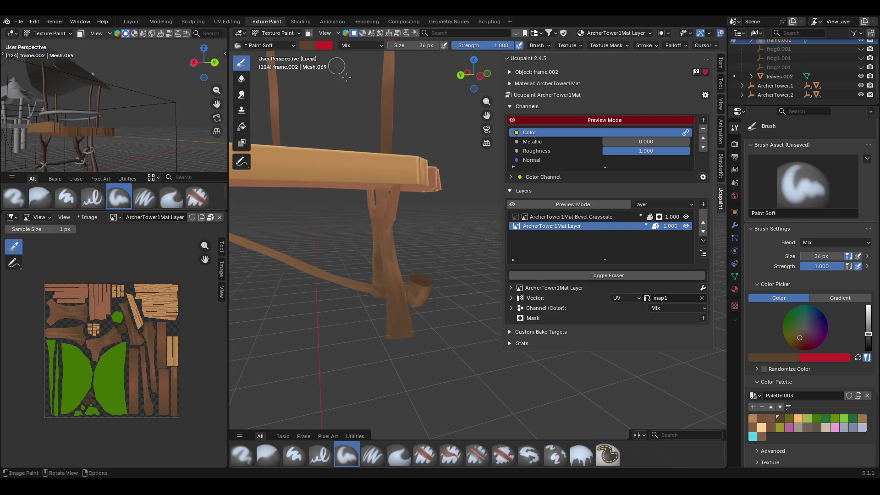
scroll(362, 119, down, 5)
middle_drag(373, 158, 312, 169)
Save the tower file as ArcherTower.blend with Ctrl+S.
key(ctrl+s)
middle_drag(479, 128, 435, 169)
scroll(422, 186, up, 5)
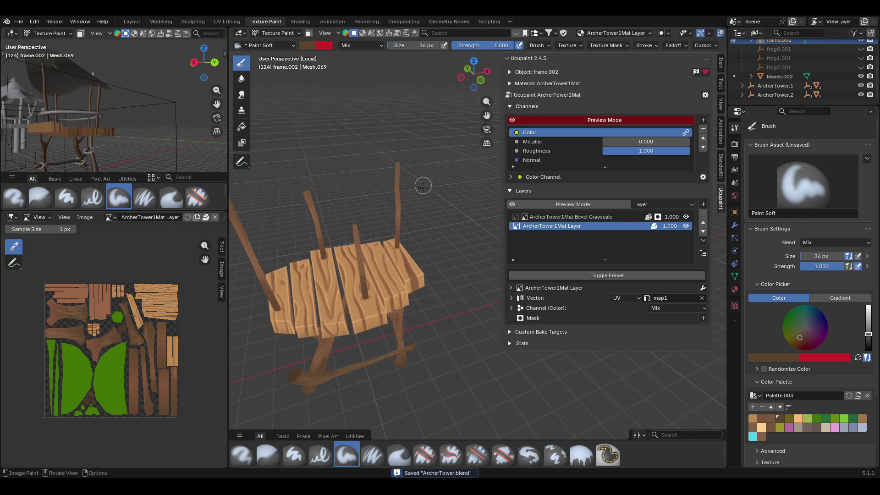
Inspect the painted frame from several sides, then switch from Texture Paint to Object Mode.
scroll(422, 186, down, 3)
middle_drag(422, 185, 437, 169)
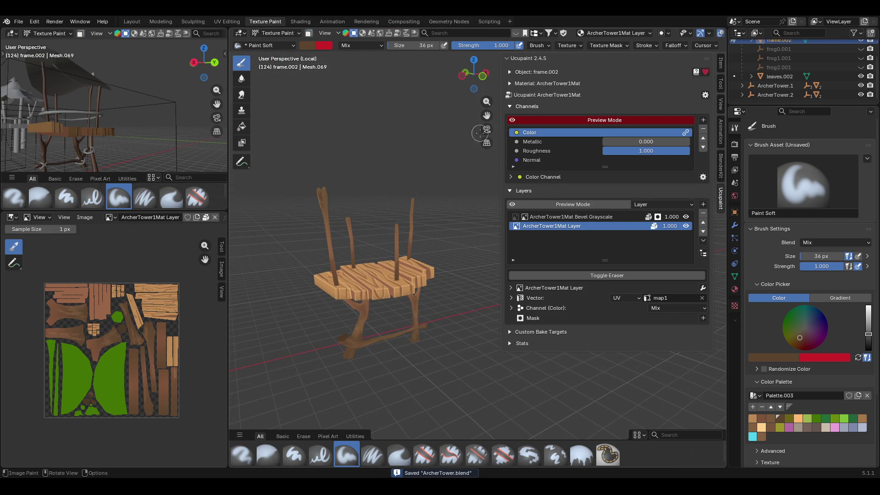
drag(486, 115, 504, 128)
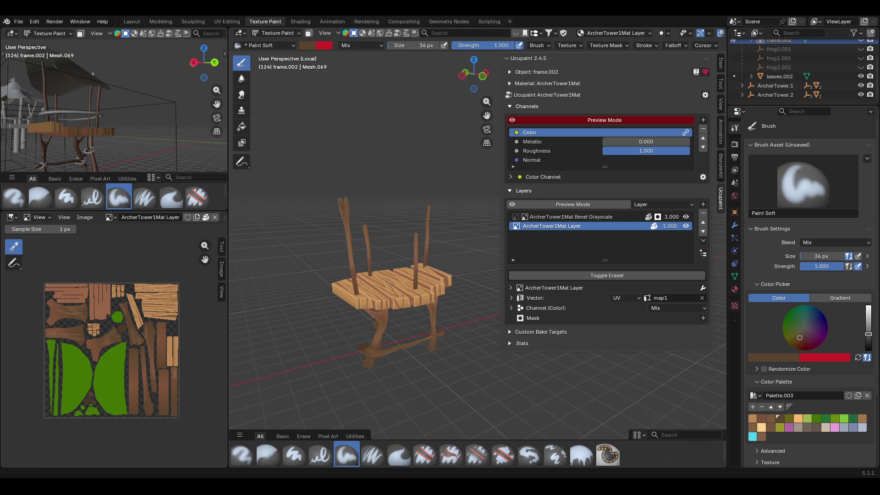
mouse_move(421, 315)
middle_down()
mouse_move(393, 324)
mouse_move(348, 320)
middle_up()
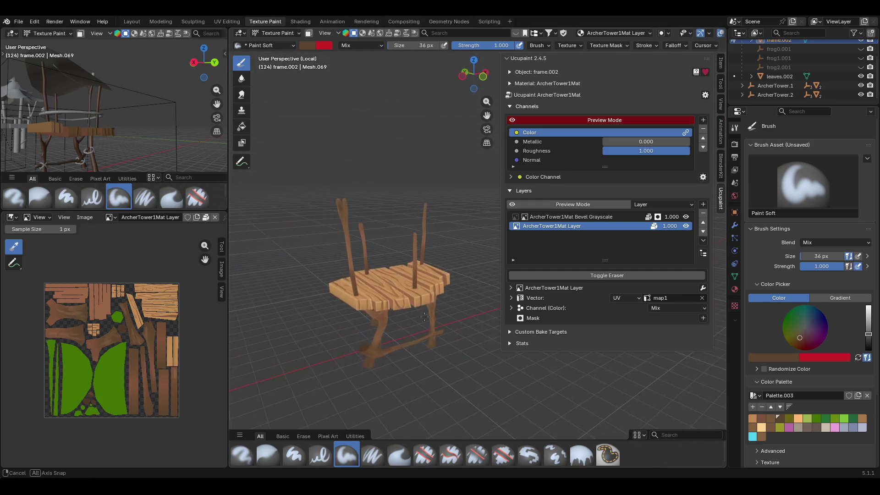
click(280, 33)
click(281, 44)
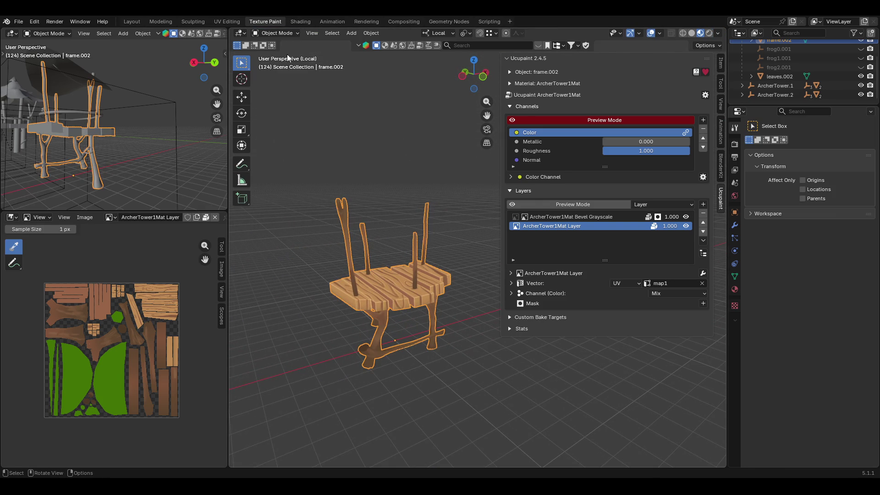
Exit local view with numpad / to show the whole tower and deselect the frame.
key(KP_Divide)
scroll(378, 201, down, 6)
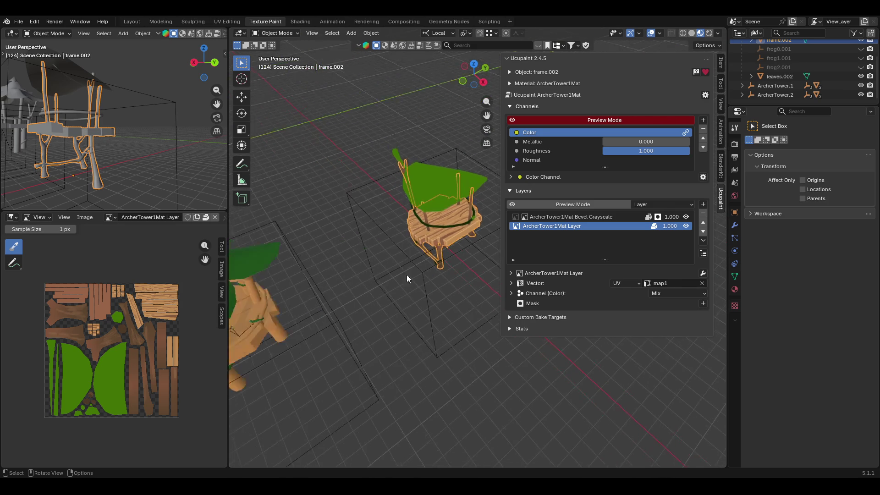
mouse_move(411, 325)
middle_down()
mouse_move(378, 342)
mouse_move(422, 290)
middle_up()
scroll(474, 215, up, 4)
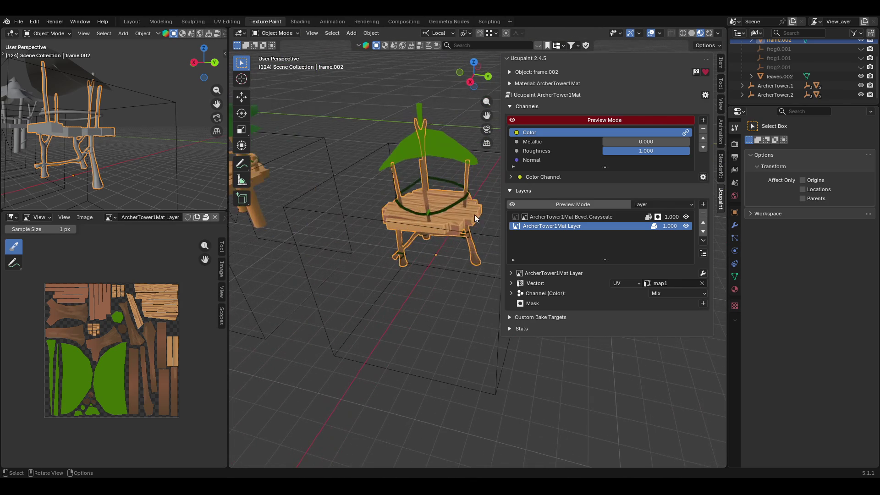
click(419, 300)
Make the leaves.002 leaf roof the active object and open the interaction mode list.
mouse_move(412, 210)
middle_down()
mouse_move(449, 223)
mouse_move(473, 213)
mouse_move(507, 220)
mouse_move(540, 243)
mouse_move(449, 289)
mouse_move(400, 259)
mouse_move(405, 249)
mouse_move(463, 252)
mouse_move(485, 229)
mouse_move(463, 230)
mouse_move(481, 227)
middle_up()
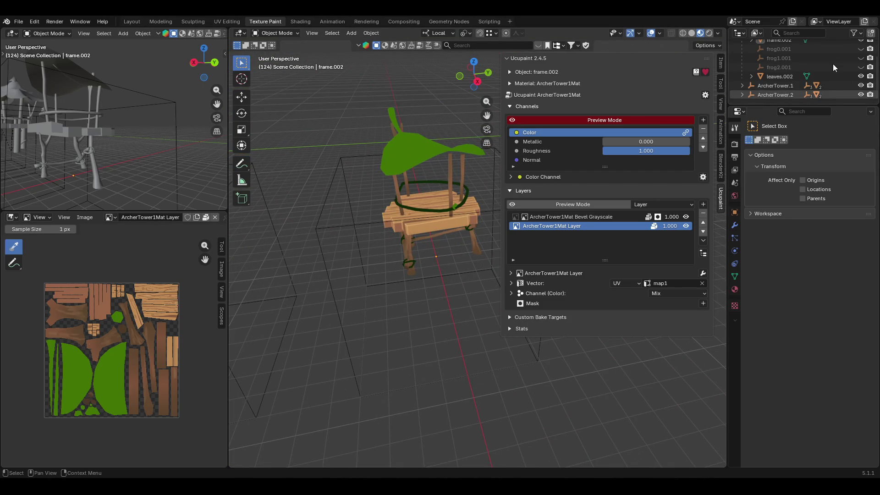
scroll(832, 64, up, 2)
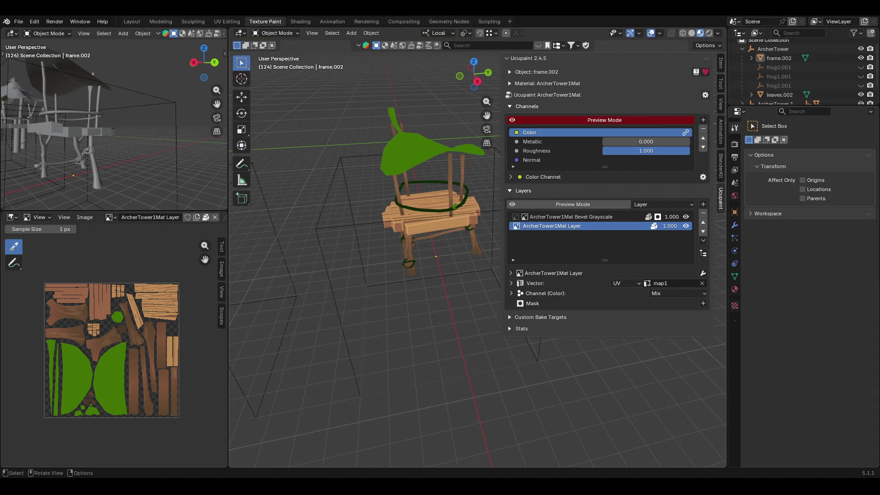
click(427, 137)
middle_drag(427, 103, 422, 121)
key(KP_Divide)
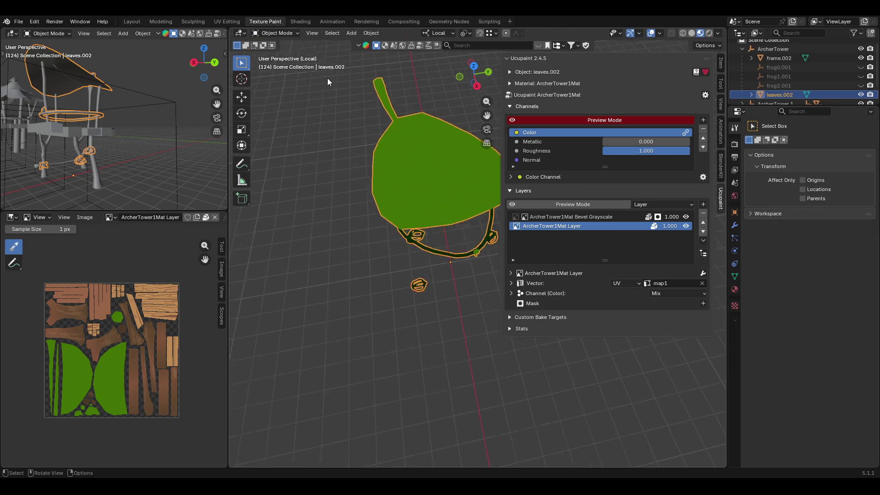
key(KP_Divide)
click(273, 33)
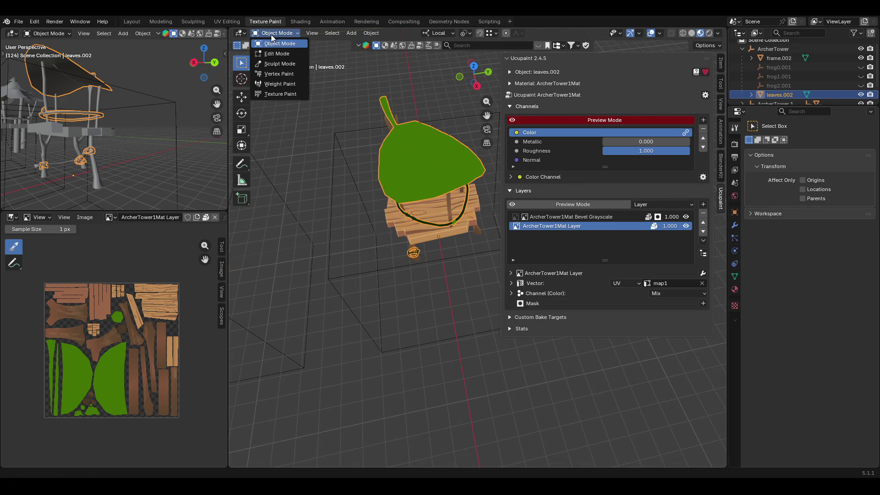
click(292, 97)
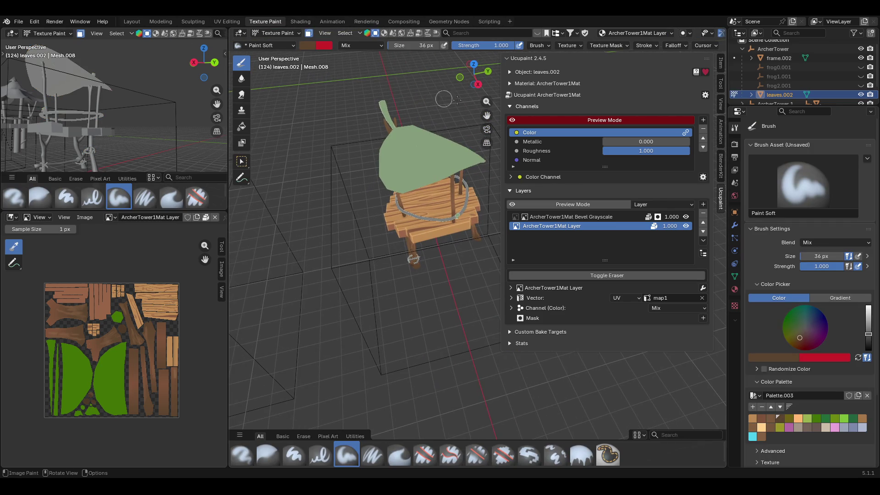
drag(485, 115, 452, 167)
mouse_move(429, 193)
middle_down()
mouse_move(433, 151)
mouse_move(431, 201)
middle_up()
mouse_move(243, 120)
middle_down()
mouse_move(243, 105)
mouse_move(236, 138)
middle_up()
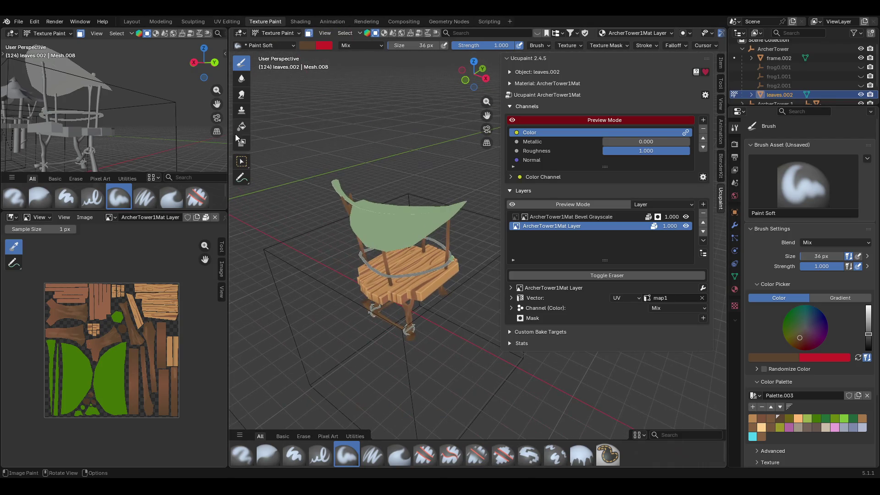
click(241, 161)
key(ctrl+l)
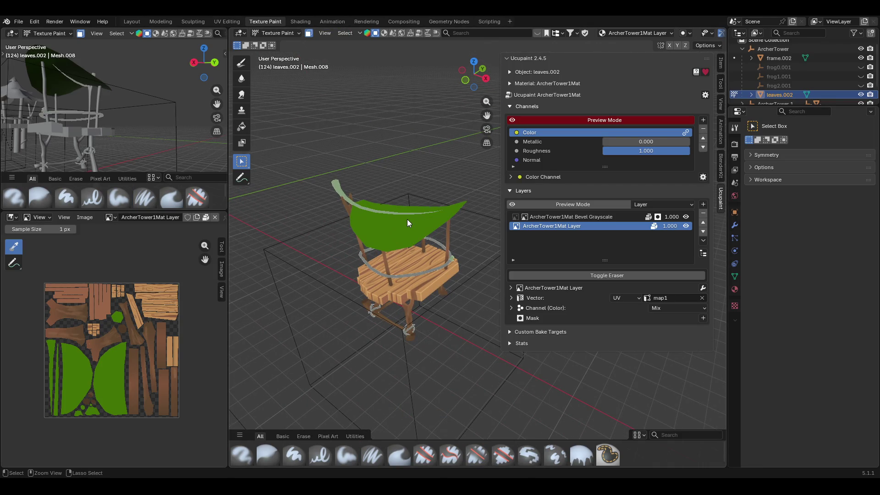
mouse_move(377, 195)
middle_down()
mouse_move(403, 175)
mouse_move(376, 134)
mouse_move(338, 195)
mouse_move(318, 202)
middle_up()
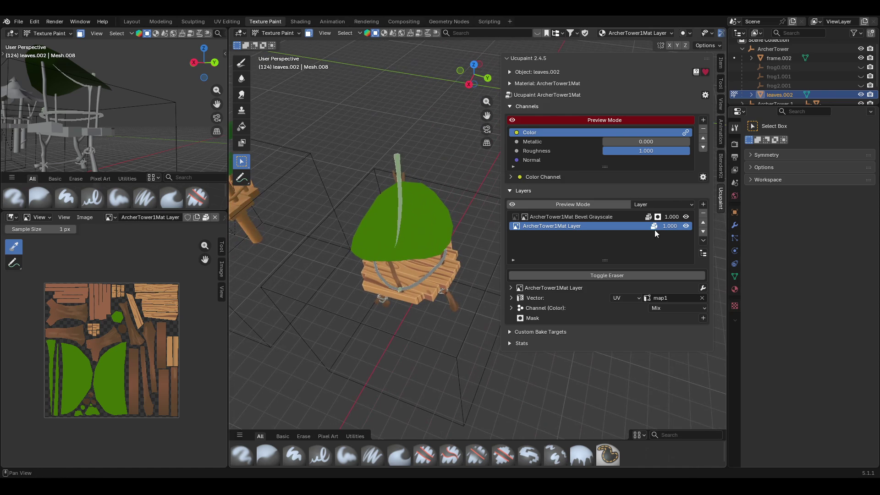
click(685, 226)
mouse_move(426, 311)
middle_down()
mouse_move(411, 321)
mouse_move(448, 279)
mouse_move(468, 274)
mouse_move(593, 281)
mouse_move(464, 303)
mouse_move(369, 304)
mouse_move(493, 298)
mouse_move(508, 309)
mouse_move(489, 340)
mouse_move(392, 296)
mouse_move(416, 274)
mouse_move(424, 340)
mouse_move(423, 352)
mouse_move(408, 349)
middle_up()
mouse_move(489, 117)
mouse_down()
mouse_move(499, 128)
mouse_move(491, 119)
mouse_up()
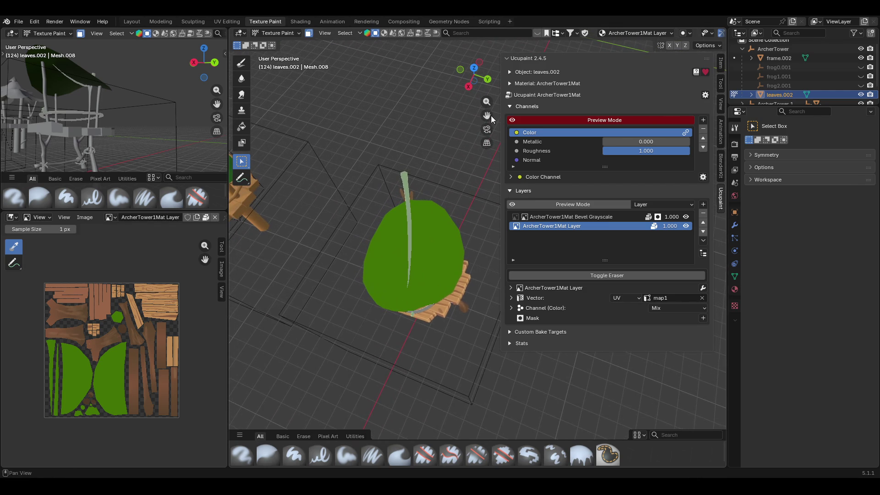
Enter Texture Paint on the leaf roof and choose the Fill brush.
click(274, 34)
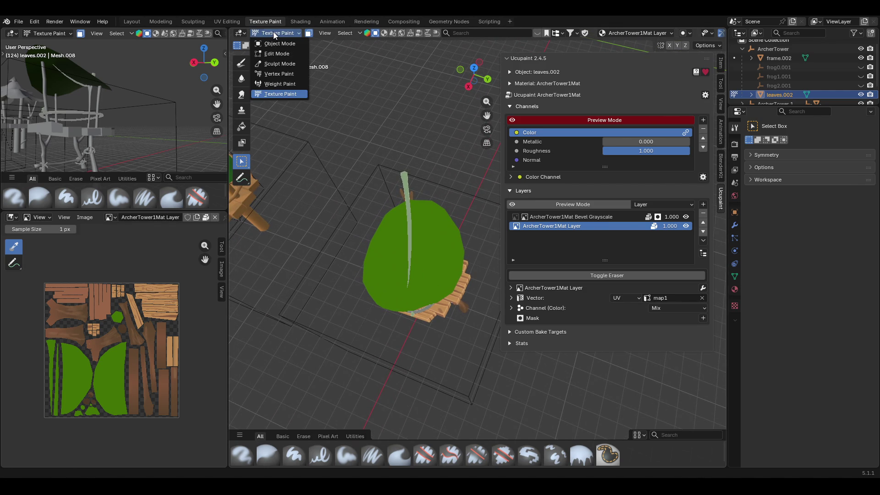
click(241, 63)
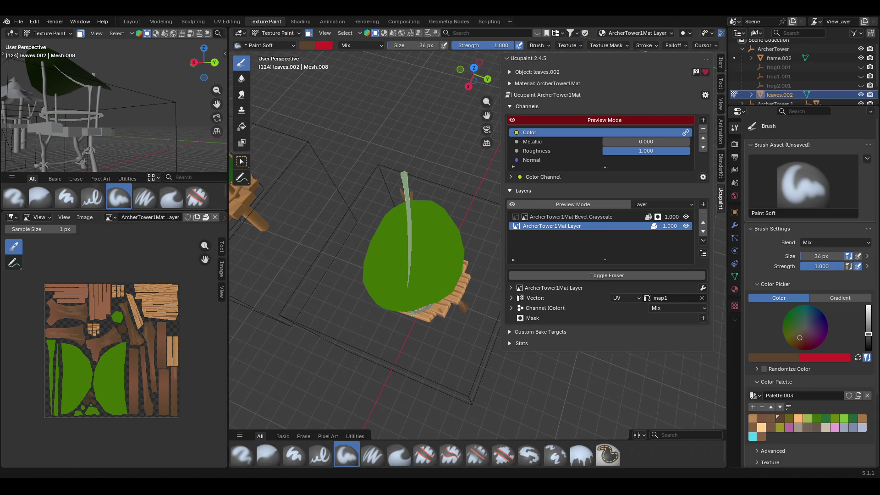
click(581, 455)
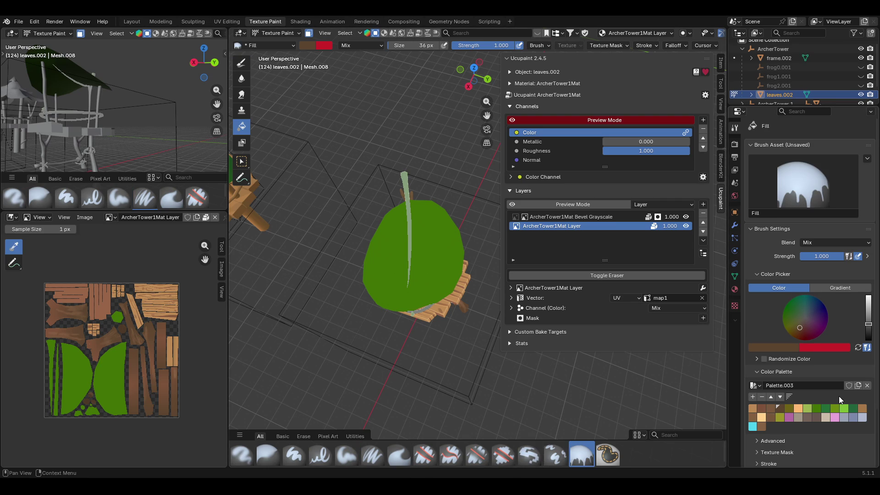
middle_drag(459, 323, 479, 288)
Pick the dark green palette swatch, brighten it, and fill the leaf with it.
click(770, 348)
click(843, 408)
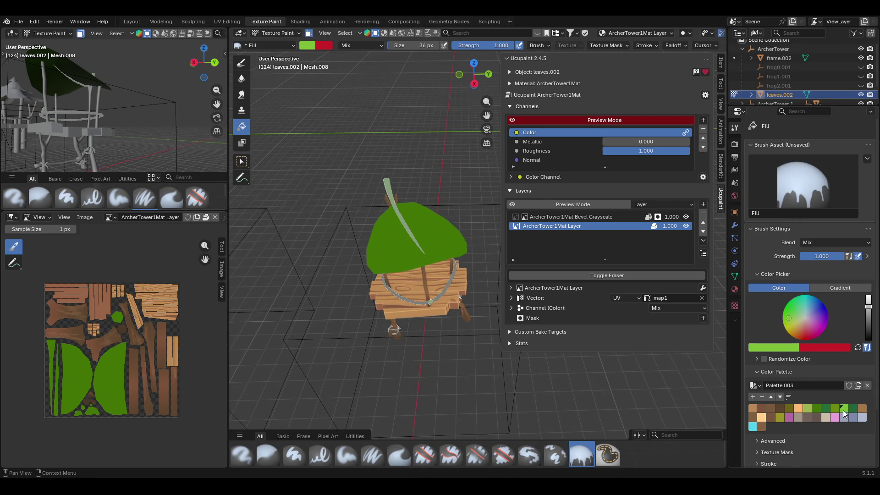
click(817, 407)
drag(867, 331, 834, 314)
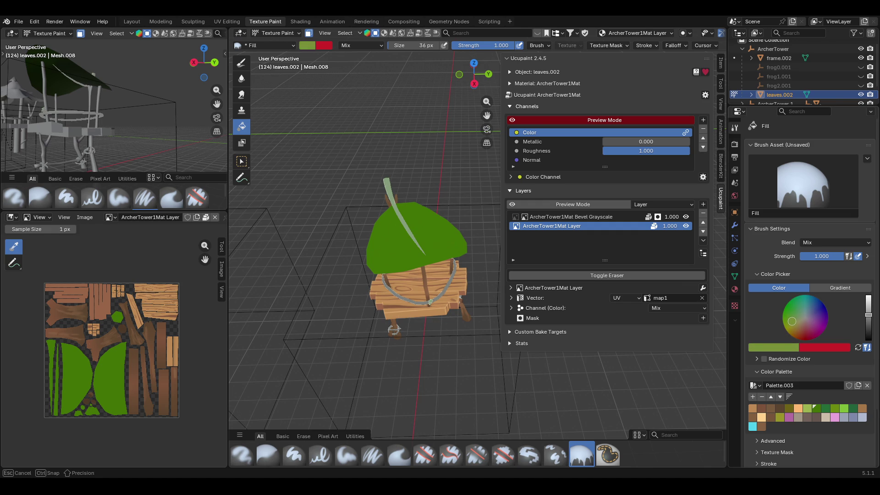
click(389, 246)
Toggle the Ucupaint channel preview off and on to check the green fill.
mouse_move(406, 286)
middle_down()
mouse_move(489, 250)
mouse_move(523, 193)
middle_up()
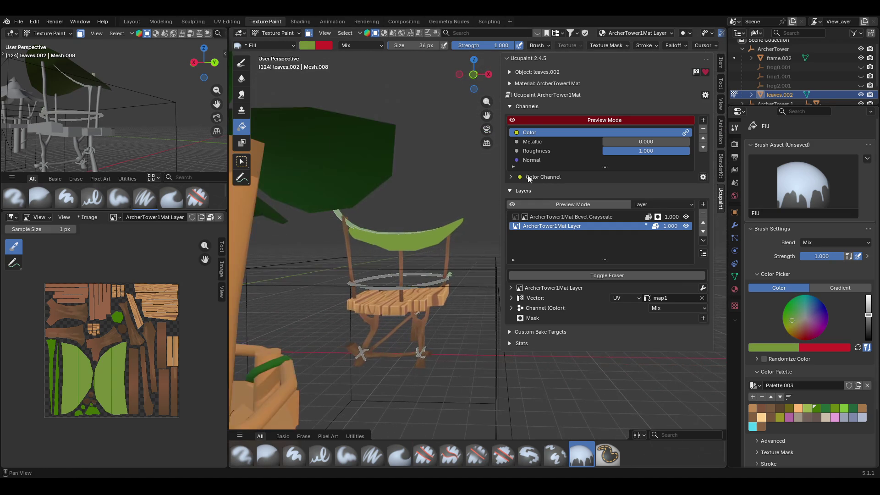
click(512, 120)
mouse_move(449, 151)
middle_down()
mouse_move(393, 194)
mouse_move(325, 227)
mouse_move(330, 220)
middle_up()
click(509, 121)
mouse_move(481, 142)
middle_down()
mouse_move(427, 170)
mouse_move(554, 169)
mouse_move(609, 195)
middle_up()
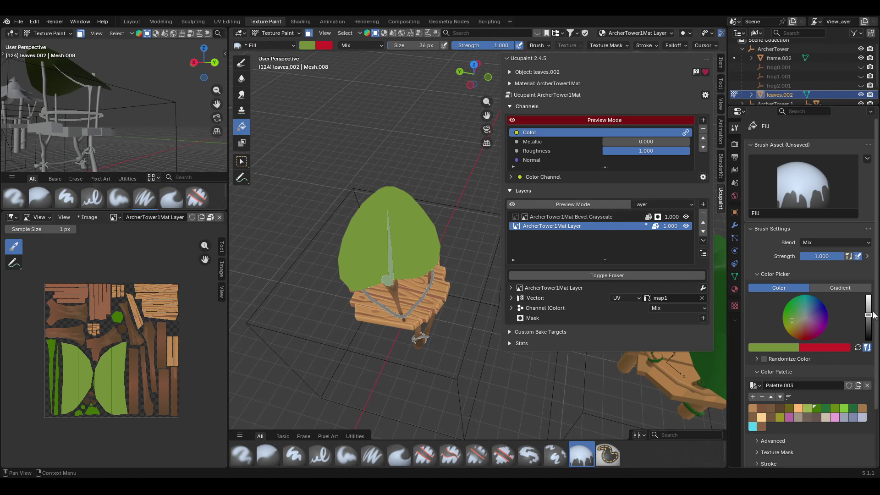
Choose a lighter green, return to Paint Soft, and undo a trial stroke on the leaf.
drag(790, 321, 788, 324)
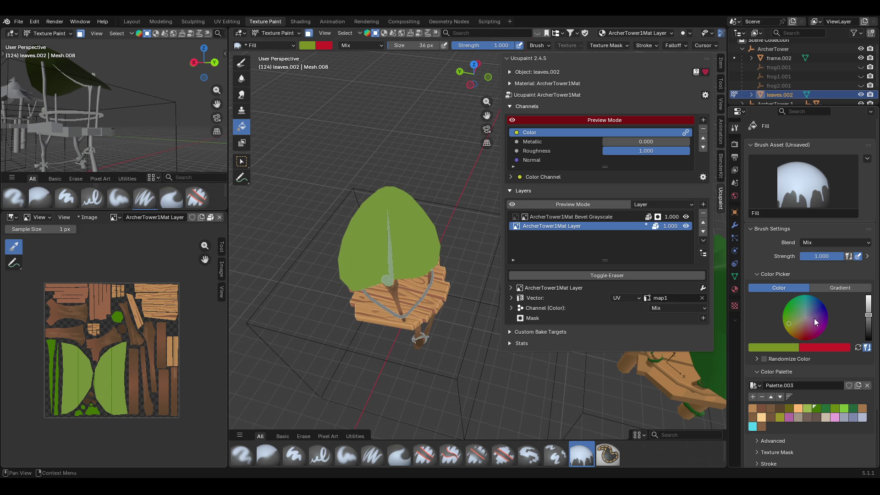
scroll(814, 318, up, 3)
mouse_move(397, 234)
middle_down()
mouse_move(405, 249)
mouse_move(459, 194)
middle_up()
click(242, 62)
drag(486, 116, 501, 120)
drag(396, 195, 389, 233)
key(ctrl+z)
mouse_move(367, 238)
middle_down()
mouse_move(344, 174)
mouse_move(339, 184)
mouse_move(395, 186)
mouse_move(400, 251)
mouse_move(419, 205)
mouse_move(409, 256)
middle_up()
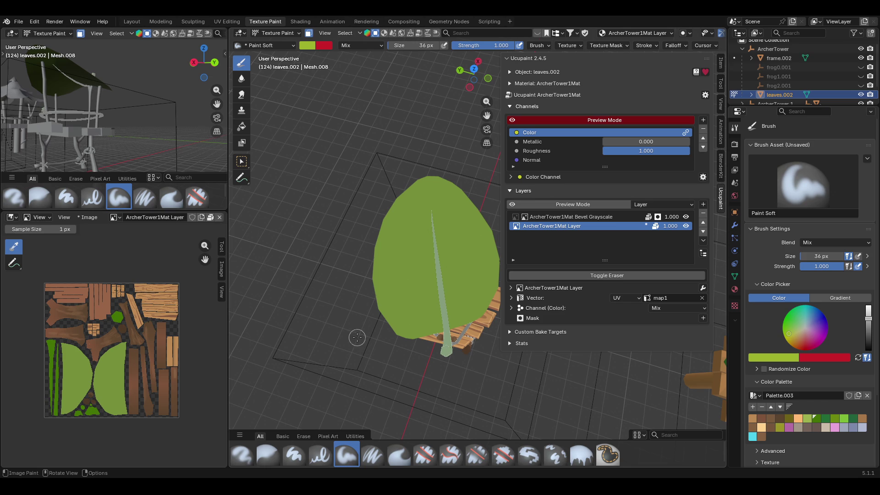
Shrink the soft brush to 16 px and paint a pale rim down the leaf's upper-left edge.
drag(799, 255, 781, 255)
mouse_move(427, 173)
mouse_down()
mouse_move(386, 209)
mouse_move(374, 249)
mouse_move(382, 320)
mouse_move(408, 340)
mouse_move(464, 344)
mouse_up()
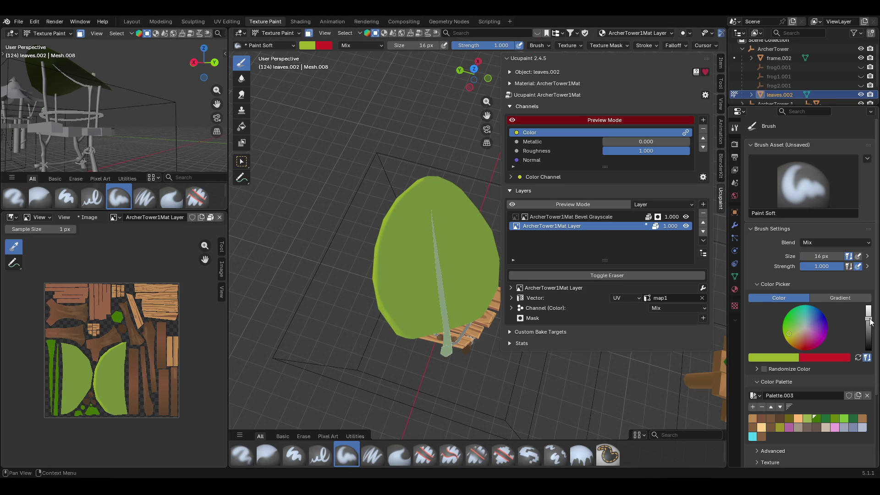
drag(789, 333, 793, 331)
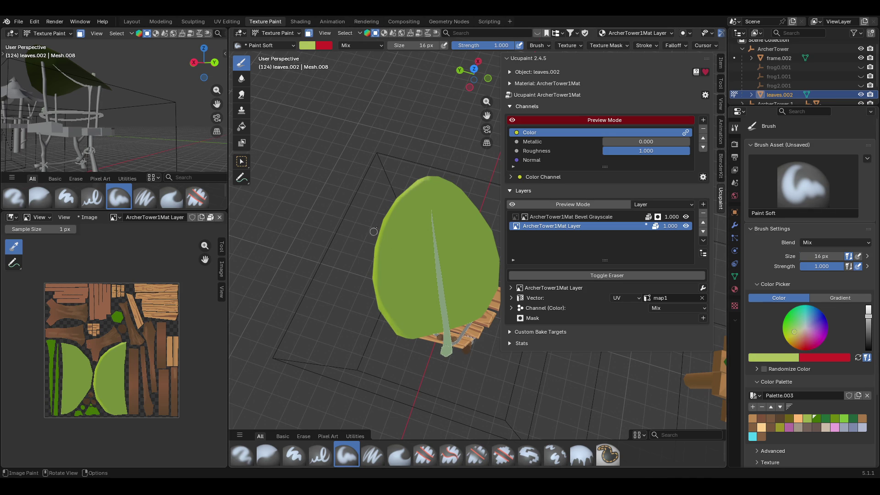
mouse_move(386, 217)
mouse_down()
mouse_move(370, 264)
mouse_move(421, 295)
mouse_up()
Continue the pale green rim along the leaf's right and lower edges.
mouse_move(426, 167)
middle_down()
mouse_move(438, 181)
mouse_move(381, 136)
mouse_move(360, 161)
middle_up()
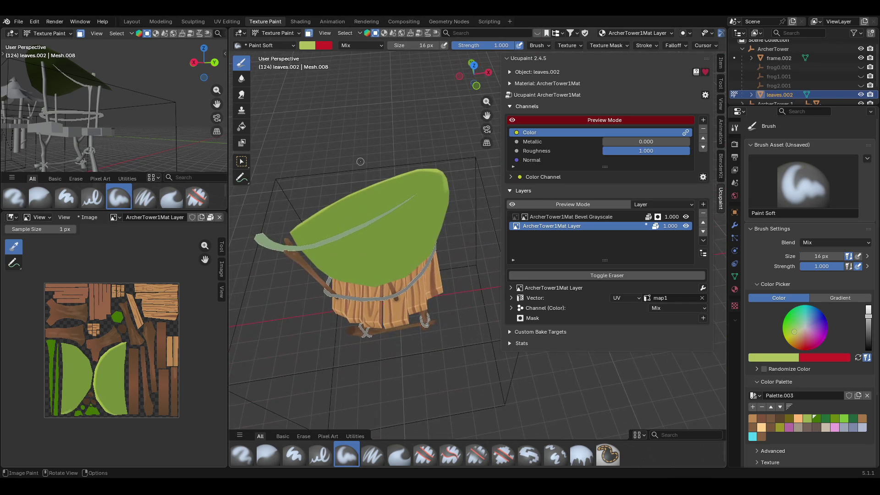
drag(450, 178, 426, 263)
drag(308, 253, 304, 251)
mouse_move(305, 251)
mouse_down()
mouse_move(321, 271)
mouse_move(310, 261)
mouse_up()
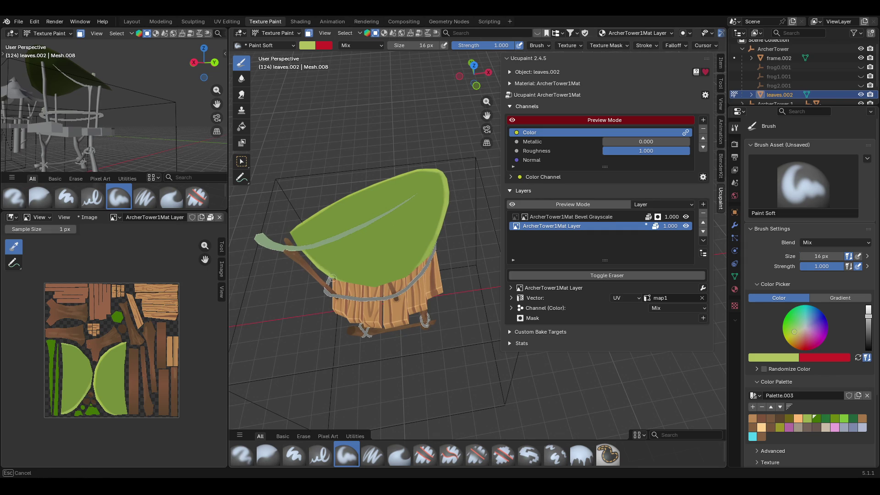
drag(367, 280, 361, 282)
drag(435, 251, 417, 262)
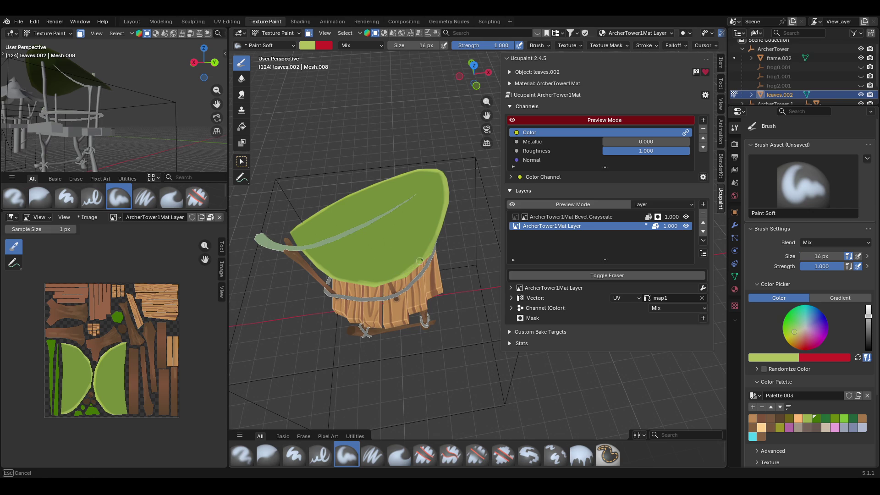
drag(441, 232, 417, 262)
middle_drag(267, 313, 595, 307)
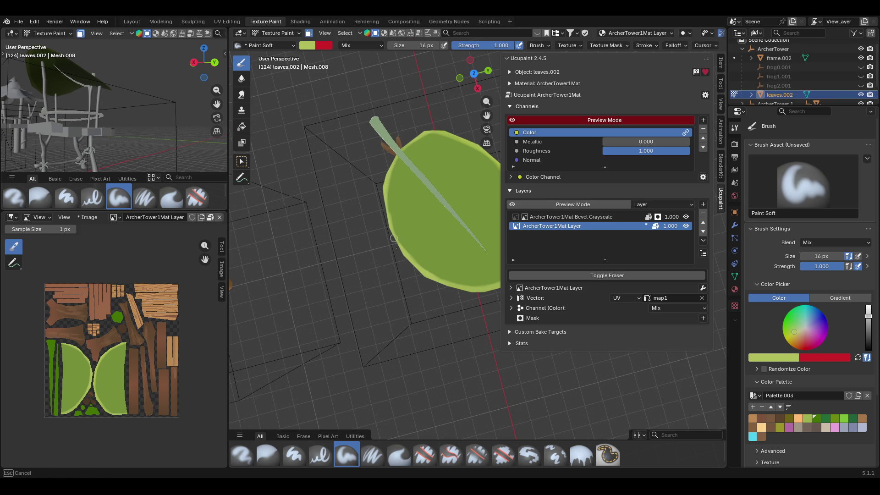
Finish a rim stroke on the leaf edge and narrow the Ucupaint sidebar to widen the 3D view.
drag(385, 213, 439, 299)
middle_drag(367, 229, 412, 229)
mouse_move(504, 109)
mouse_down()
mouse_move(631, 110)
mouse_move(573, 113)
mouse_up()
mouse_move(525, 173)
middle_down()
mouse_move(517, 155)
mouse_move(442, 138)
mouse_move(528, 190)
mouse_move(532, 227)
mouse_move(488, 93)
mouse_move(353, 104)
mouse_move(521, 143)
mouse_move(538, 190)
mouse_move(484, 180)
middle_up()
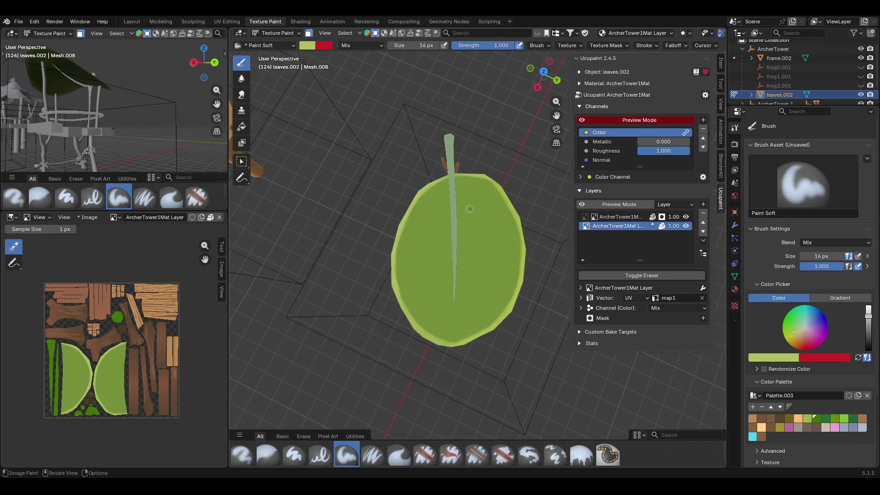
Paint the remaining upper-right rim section, undoing one bad stroke, then inspect the leaf.
drag(498, 172, 482, 188)
drag(434, 292, 435, 292)
key(ctrl+z)
drag(499, 166, 500, 166)
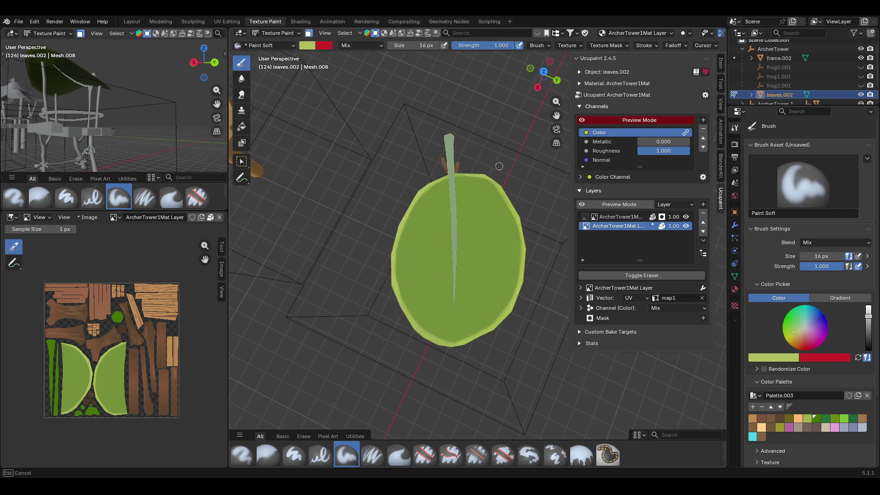
drag(464, 349, 463, 349)
mouse_move(464, 349)
middle_down()
mouse_move(451, 270)
mouse_move(458, 330)
mouse_move(495, 330)
mouse_move(539, 289)
mouse_move(501, 306)
mouse_move(479, 215)
mouse_move(482, 231)
mouse_move(491, 210)
middle_up()
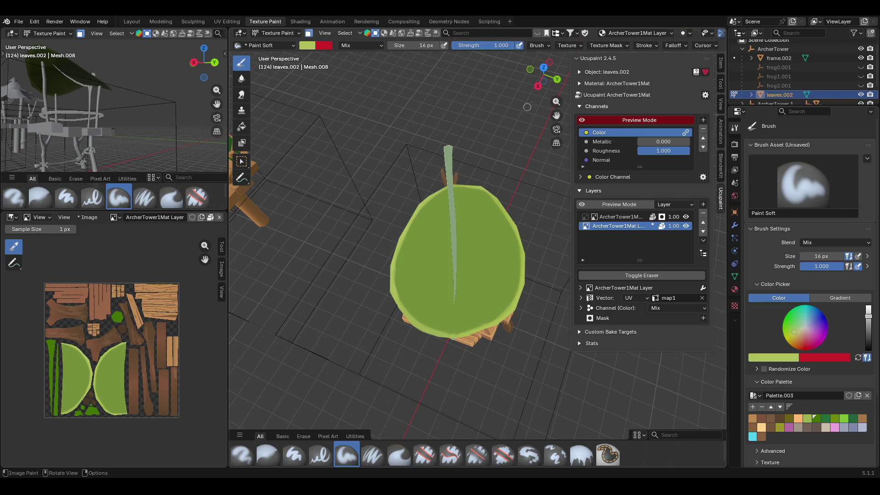
drag(556, 115, 558, 114)
middle_drag(472, 216, 478, 236)
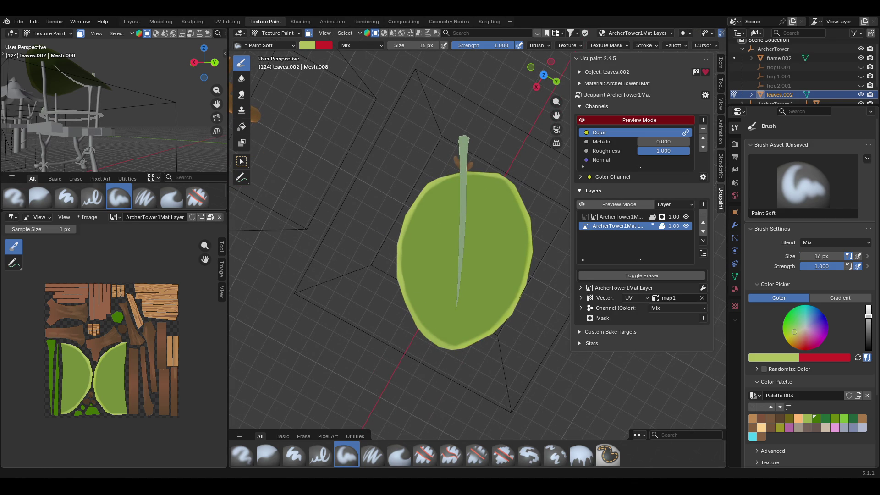
mouse_move(520, 294)
middle_down()
mouse_move(495, 280)
mouse_move(463, 306)
mouse_move(462, 288)
middle_up()
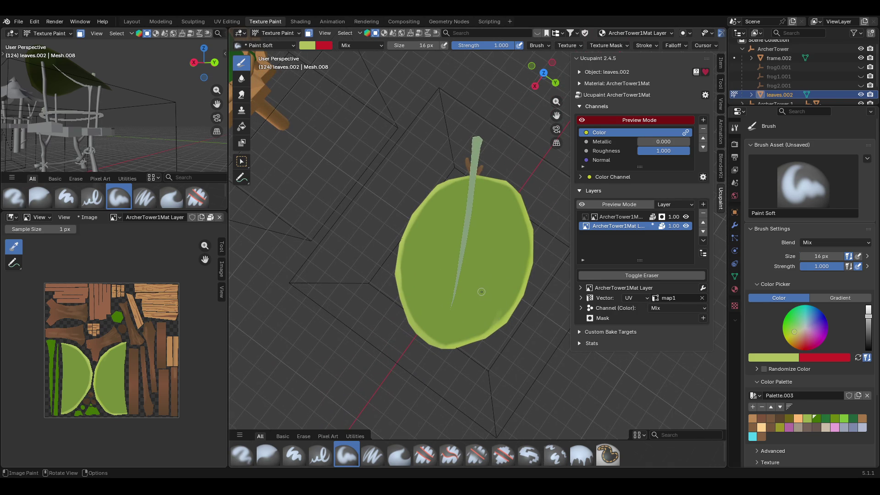
Add the light green and a darker green as new swatches in Palette.003.
click(753, 406)
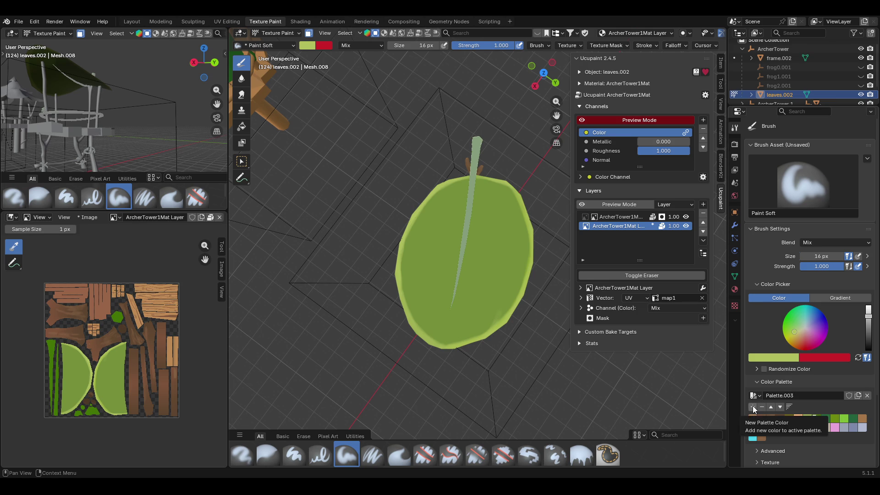
click(782, 358)
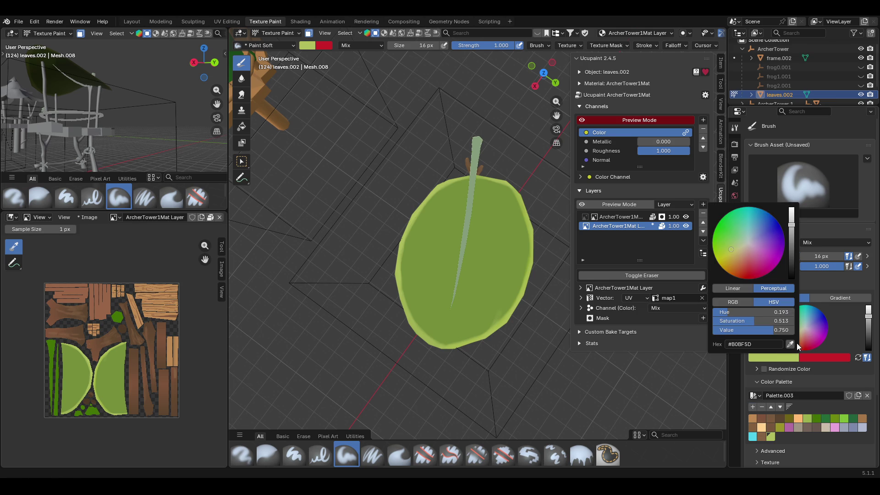
click(753, 407)
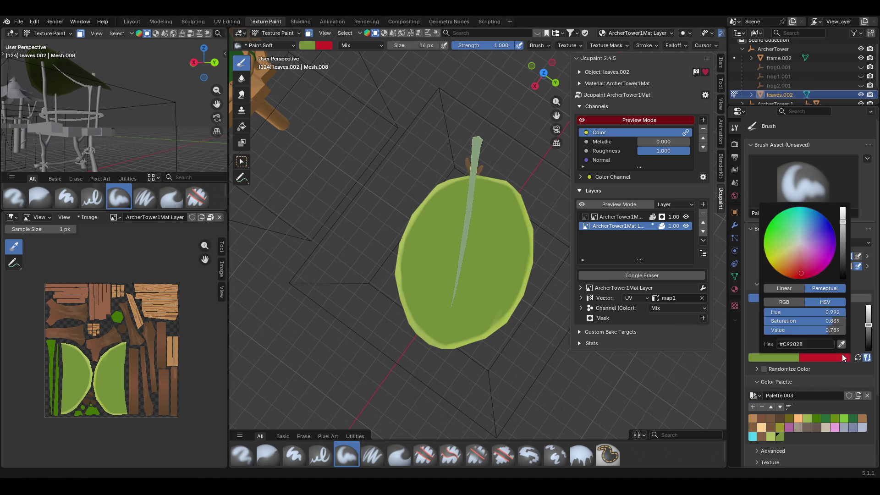
Reset the brush colours to default and load the saved dark green swatch.
key(BackSpace)
drag(868, 339, 868, 326)
click(866, 358)
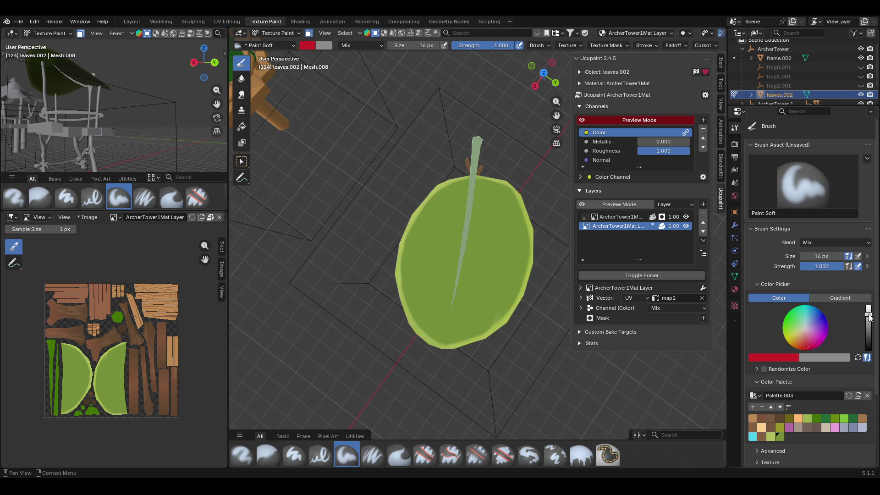
key(BackSpace)
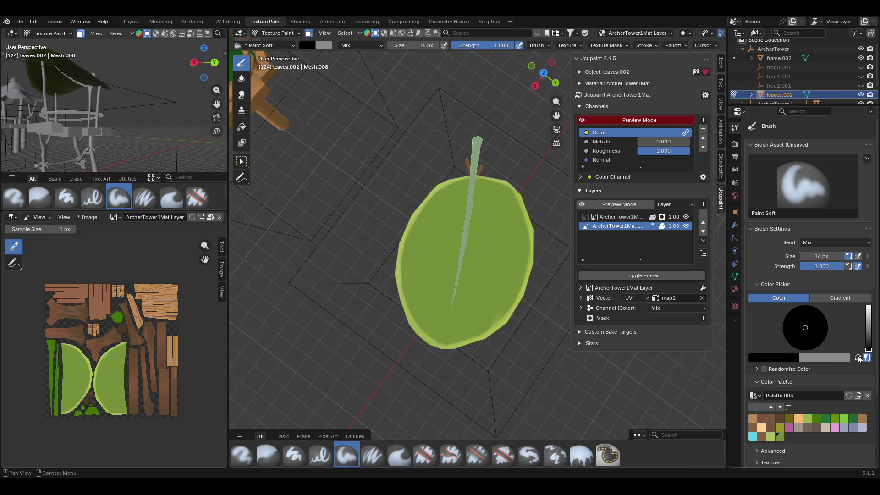
click(858, 357)
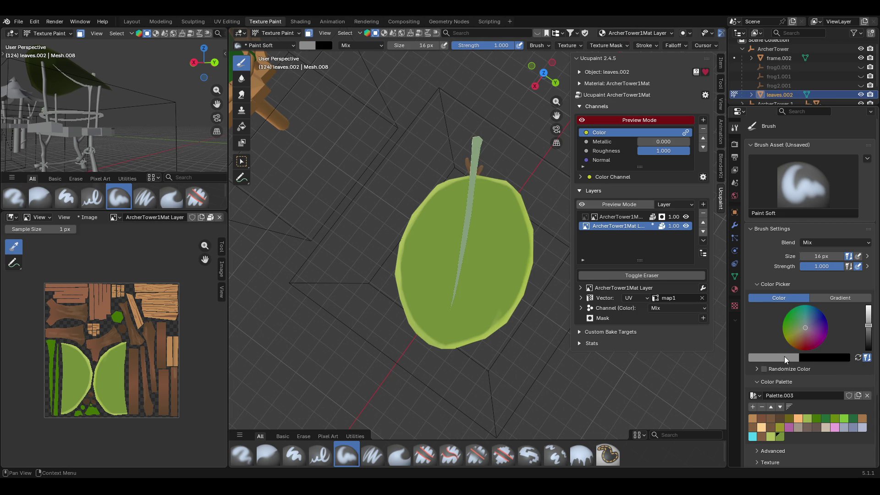
click(773, 439)
click(779, 436)
Darken the brush colour and try dark-green strokes on the leaf, undoing them.
mouse_move(542, 318)
middle_down()
mouse_move(532, 294)
mouse_move(540, 307)
middle_up()
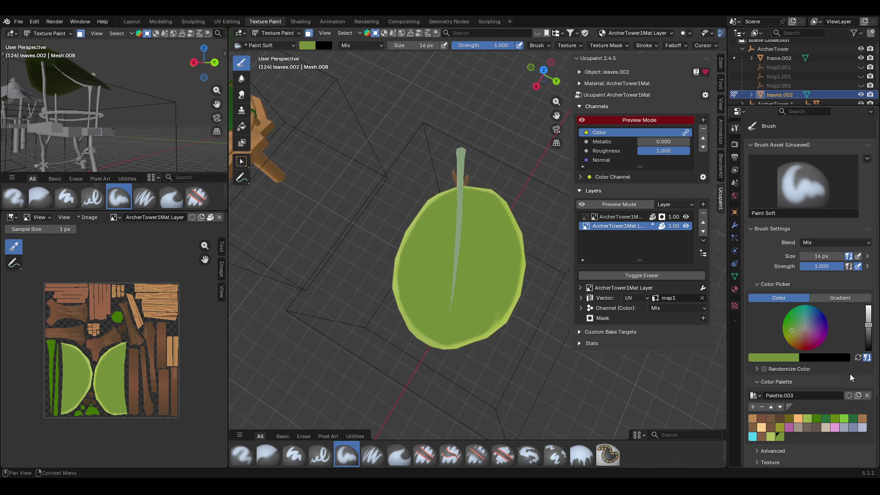
drag(790, 329, 788, 331)
key(ctrl+z)
key(ctrl+z)
drag(796, 327, 793, 322)
mouse_move(435, 244)
mouse_down()
mouse_move(462, 245)
mouse_move(474, 291)
mouse_up()
middle_drag(473, 291, 827, 312)
Adjust the dark-green shade and shade the left edge of the leaf's stem.
key(ctrl+z)
click(790, 323)
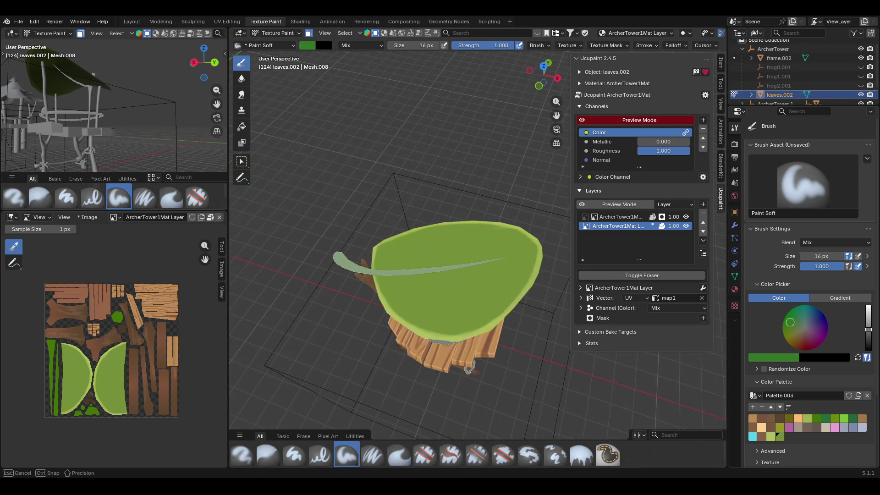
mouse_move(424, 253)
mouse_down()
mouse_move(441, 293)
mouse_move(465, 312)
mouse_up()
key(ctrl+z)
click(789, 328)
drag(413, 262, 442, 305)
middle_drag(442, 305, 398, 260)
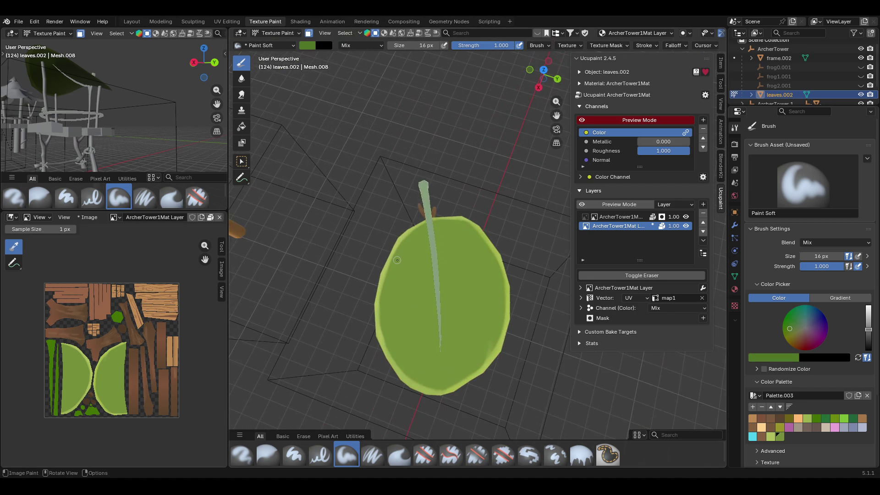
drag(428, 228, 429, 260)
mouse_move(442, 308)
middle_down()
mouse_move(467, 228)
mouse_move(512, 239)
mouse_move(412, 230)
mouse_move(440, 218)
mouse_move(492, 233)
mouse_move(547, 214)
mouse_move(418, 282)
middle_up()
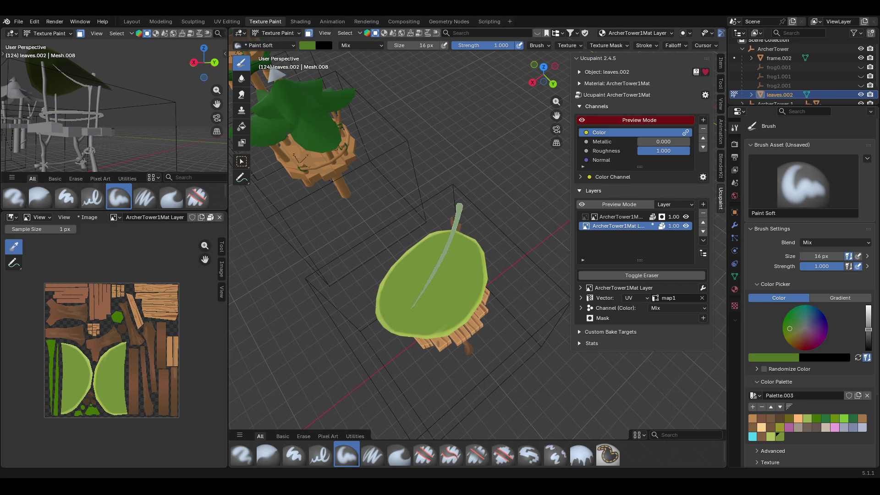
Paint a dark green soft stroke down the middle of the leaf, retrying twice with undo.
mouse_move(526, 321)
middle_down()
mouse_move(582, 294)
mouse_move(541, 342)
mouse_move(545, 293)
mouse_move(550, 284)
mouse_move(542, 338)
mouse_move(562, 337)
middle_up()
drag(465, 220, 472, 353)
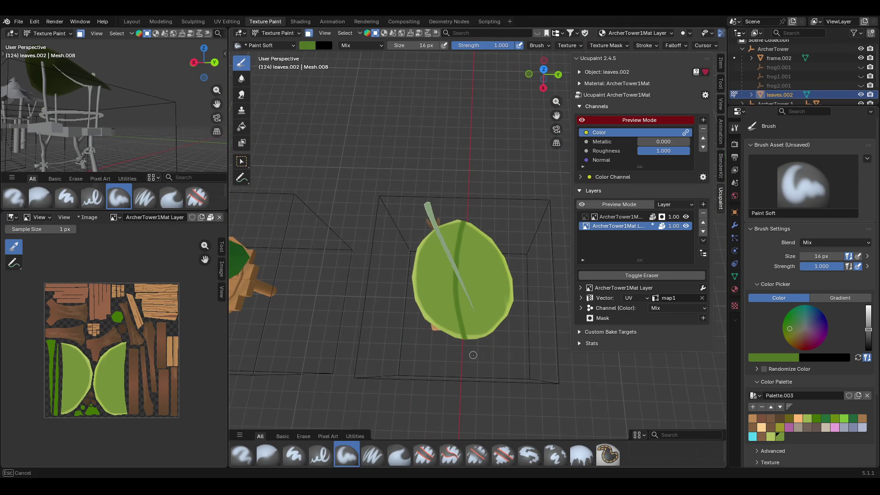
key(ctrl+z)
drag(464, 219, 498, 334)
key(ctrl+z)
mouse_move(463, 216)
mouse_down()
mouse_move(461, 288)
mouse_move(488, 340)
mouse_up()
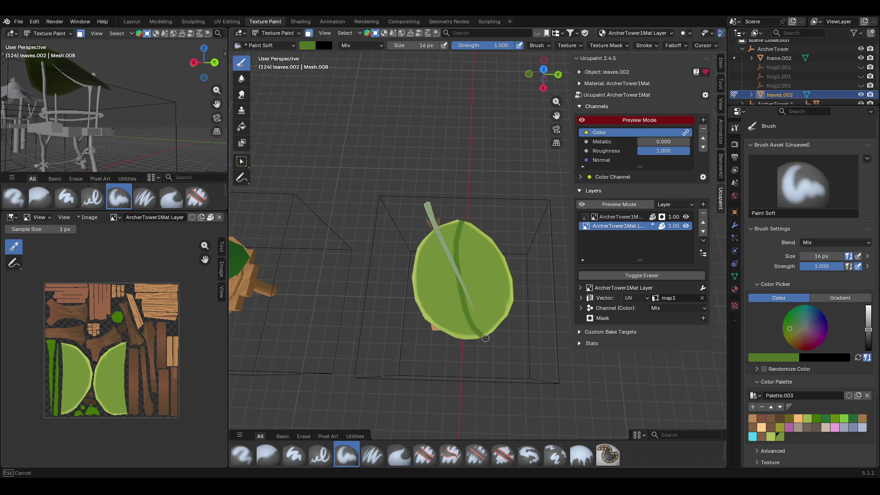
Enlarge the brush to 77 px and shade the midrib darker from the stem down.
mouse_move(506, 329)
middle_down()
mouse_move(473, 205)
mouse_move(454, 179)
mouse_move(531, 193)
mouse_move(445, 289)
mouse_move(460, 284)
middle_up()
scroll(444, 290, up, 4)
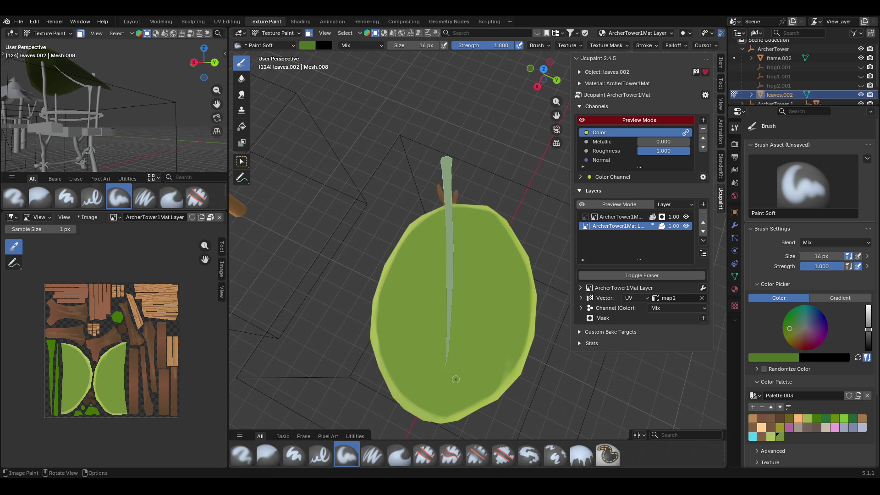
middle_drag(481, 367, 472, 284)
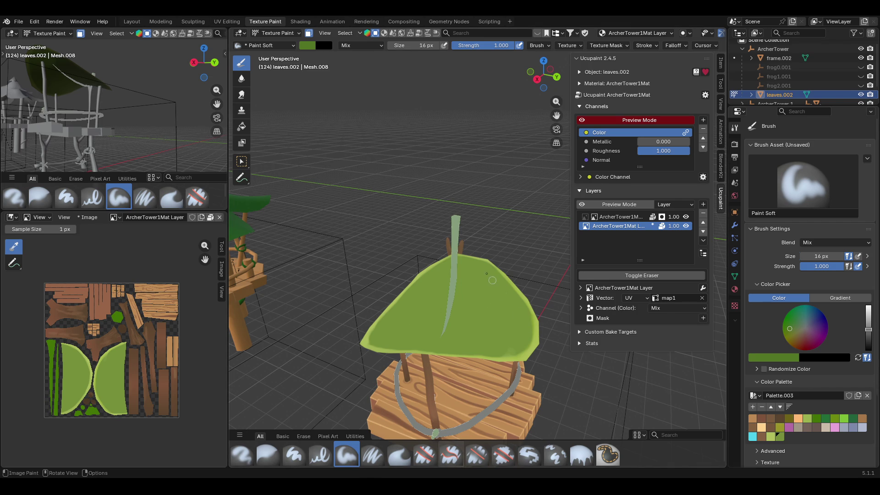
mouse_move(466, 244)
middle_down()
mouse_move(476, 295)
mouse_move(441, 238)
middle_up()
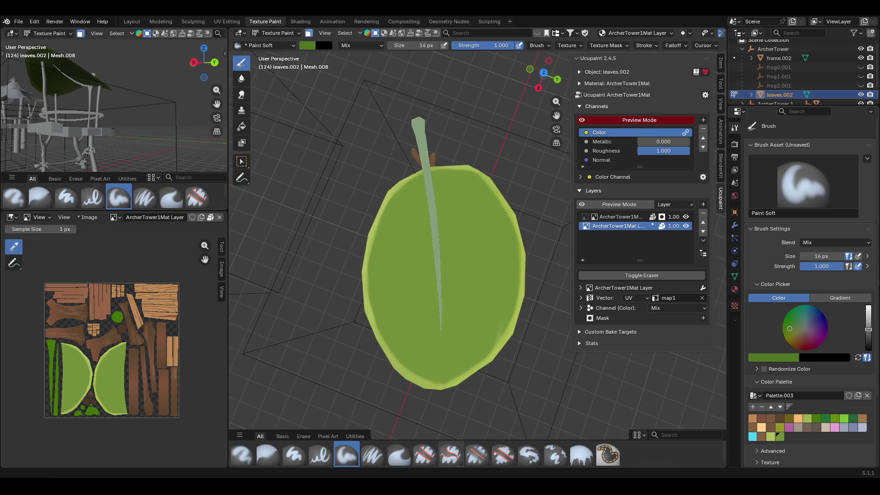
mouse_move(815, 255)
mouse_down()
mouse_move(825, 255)
mouse_move(802, 255)
mouse_up()
mouse_move(420, 164)
mouse_down()
mouse_move(430, 256)
mouse_move(433, 197)
mouse_move(434, 362)
mouse_up()
mouse_move(433, 362)
middle_down()
mouse_move(568, 198)
mouse_move(430, 258)
mouse_move(447, 259)
middle_up()
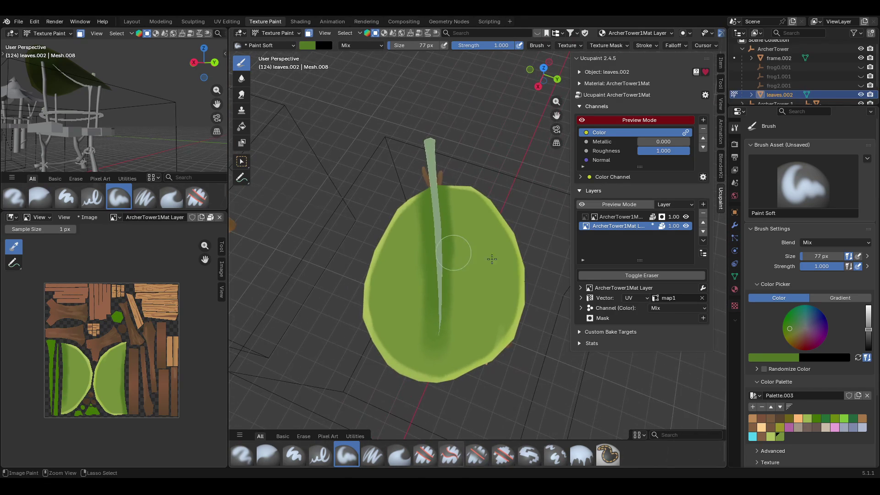
Pick a darker green and paint a broad shadow beside the stem on the upper leaf.
drag(821, 256, 834, 256)
click(868, 333)
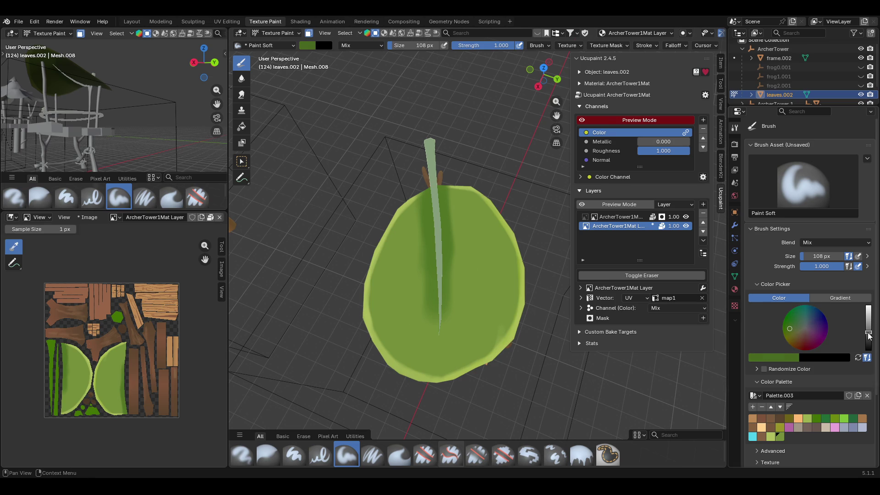
drag(431, 201, 433, 232)
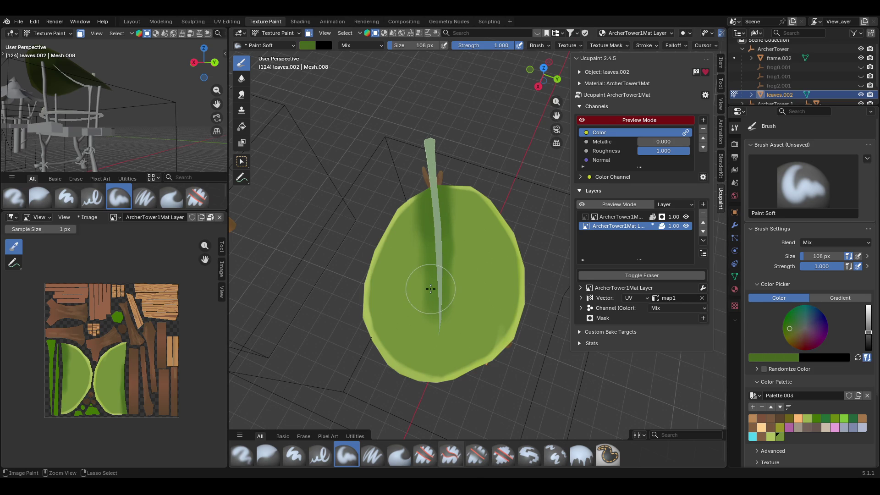
drag(801, 257, 786, 256)
drag(426, 197, 429, 293)
key(ctrl+z)
Shrink the brush to 46 px and switch to the Paint Soft Pressure brush.
drag(815, 256, 801, 257)
mouse_move(441, 330)
mouse_down()
mouse_move(442, 311)
mouse_move(437, 334)
mouse_up()
key(ctrl+z)
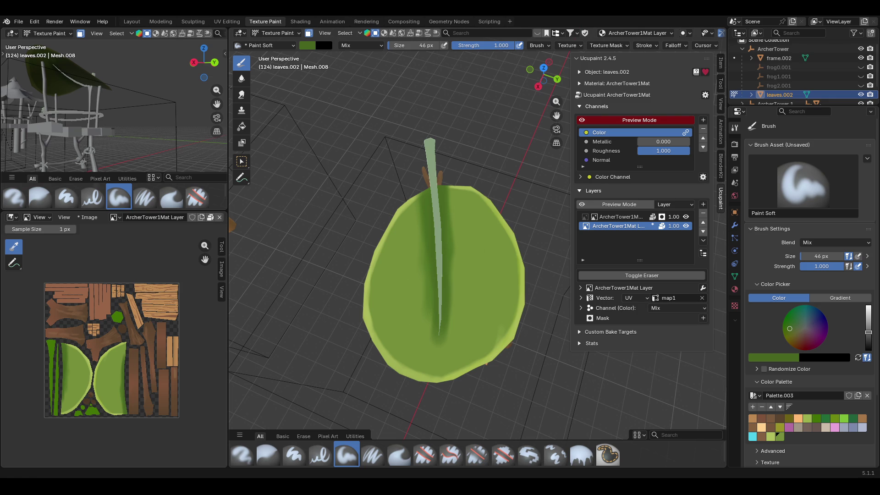
scroll(449, 246, up, 2)
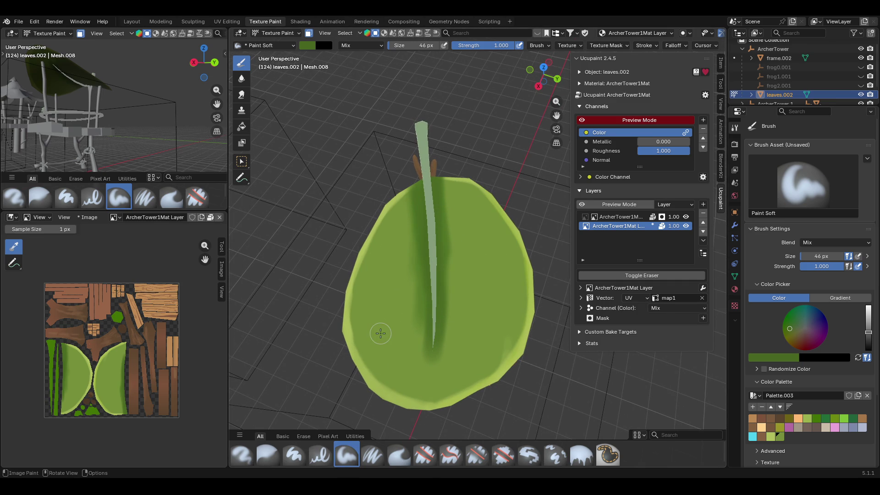
click(378, 461)
mouse_move(436, 366)
middle_down()
mouse_move(478, 233)
mouse_move(412, 321)
middle_up()
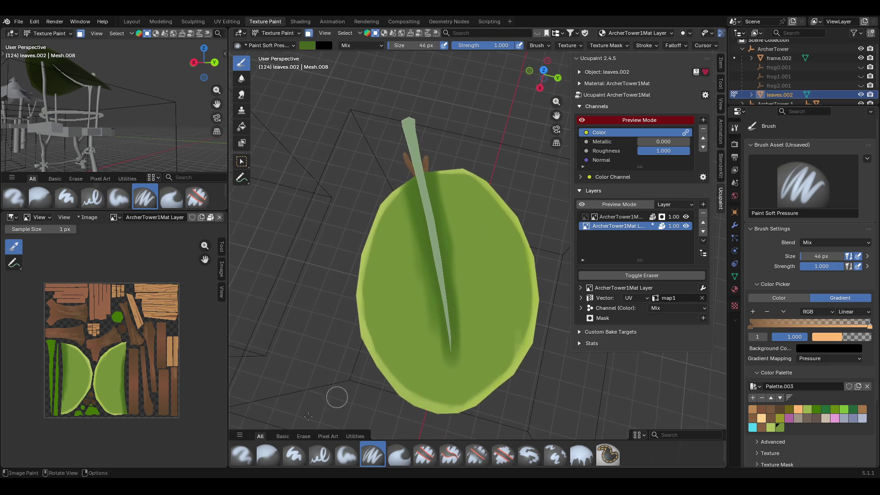
Blur the dark midrib shading smoother with the Blur brush and save ArcherTower.blend.
click(267, 455)
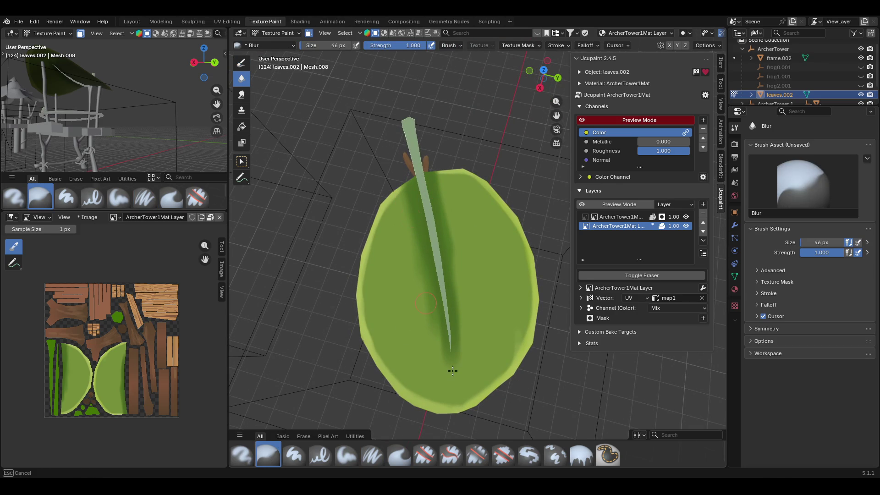
mouse_move(450, 226)
mouse_down()
mouse_move(481, 363)
mouse_move(458, 293)
mouse_up()
mouse_move(459, 289)
mouse_down()
mouse_move(454, 272)
mouse_move(465, 372)
mouse_move(427, 257)
mouse_up()
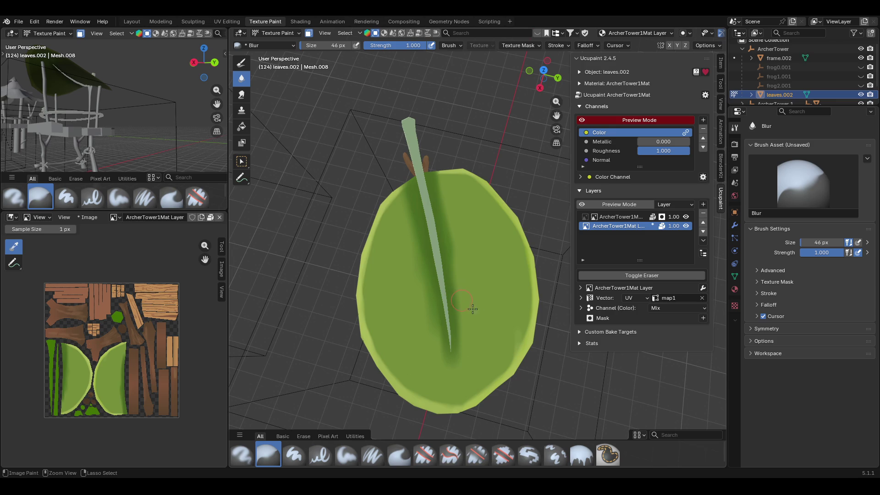
key(ctrl+s)
Add the current green as a new swatch in Palette.003, ending on Paint Soft Pressure.
mouse_move(490, 323)
middle_down()
mouse_move(481, 299)
mouse_move(512, 269)
mouse_move(504, 348)
middle_up()
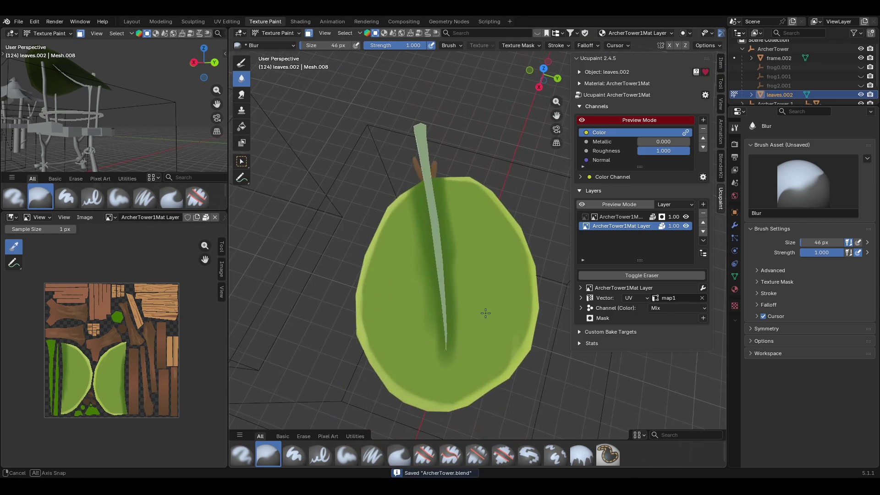
click(362, 454)
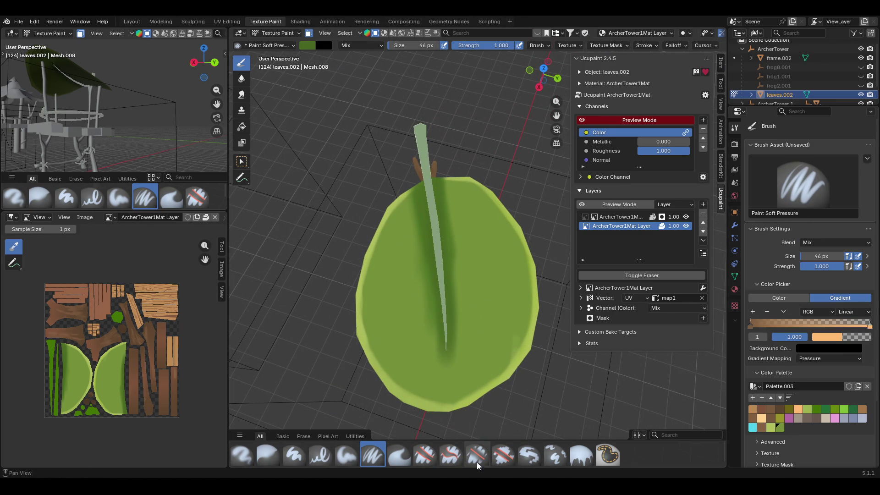
click(358, 452)
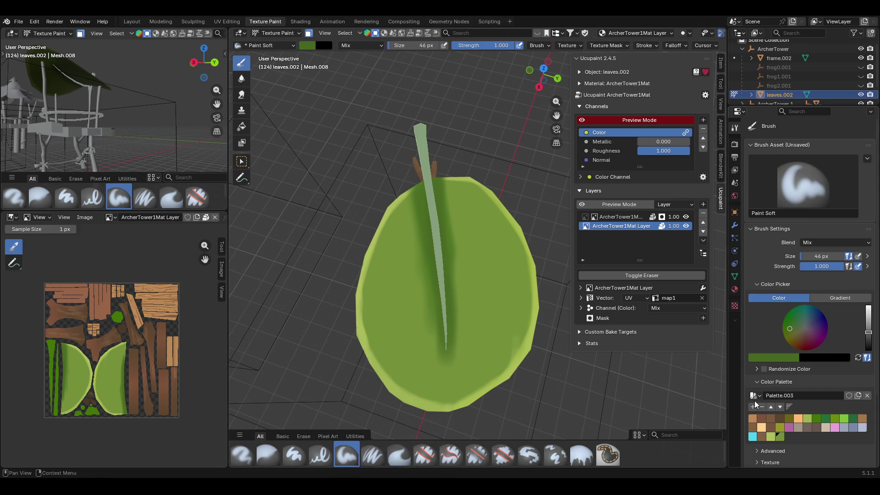
click(753, 406)
click(317, 463)
click(343, 455)
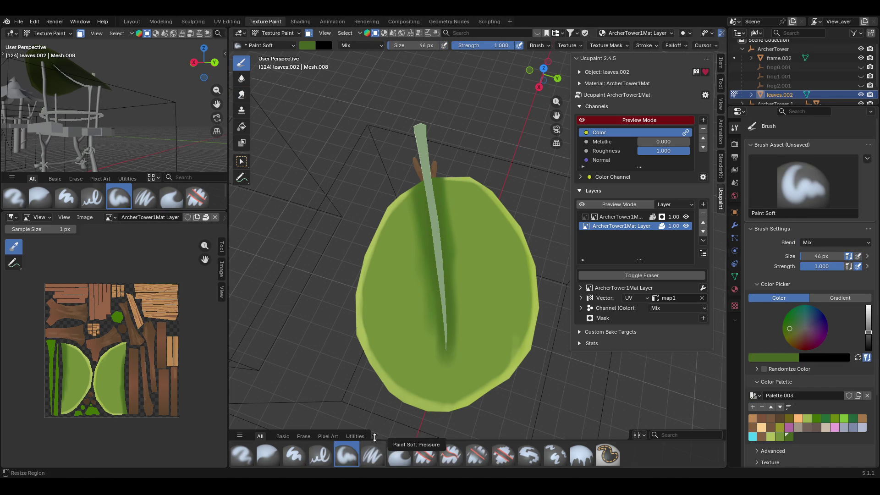
click(373, 454)
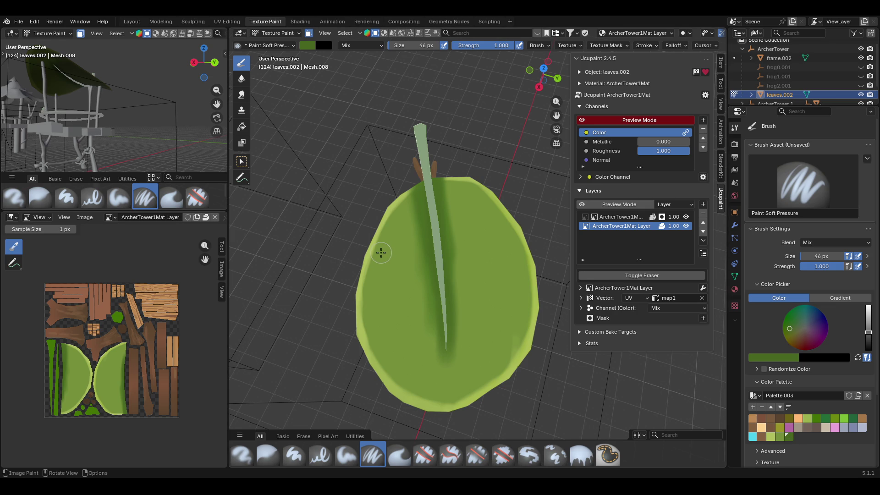
Shrink the brush to 26 px and paint the first thin dark green side veins.
drag(833, 255, 800, 256)
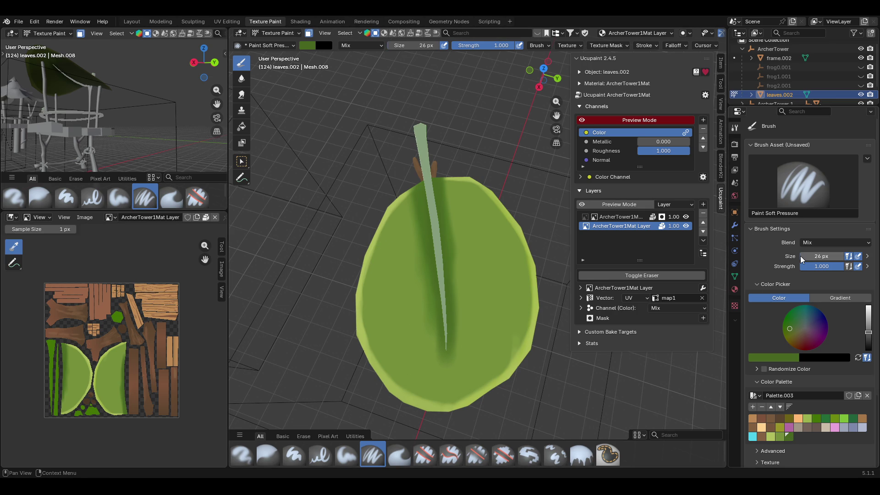
mouse_move(432, 209)
mouse_down()
mouse_move(349, 365)
mouse_move(365, 222)
mouse_up()
middle_drag(365, 221, 397, 197)
drag(400, 215, 388, 317)
key(ctrl+z)
drag(399, 214, 384, 270)
drag(427, 232, 431, 302)
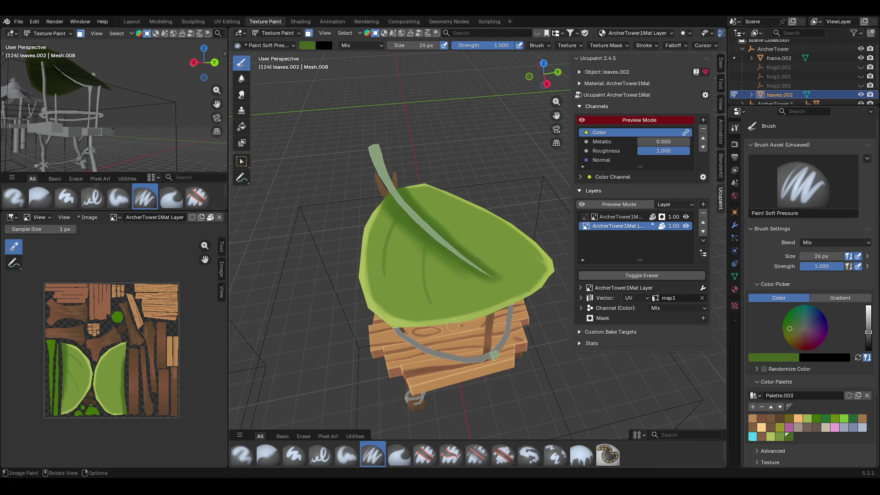
drag(468, 264, 489, 284)
Try a vein curving toward the leaf tip, then touch up paint beside the central vein.
middle_drag(490, 285, 541, 307)
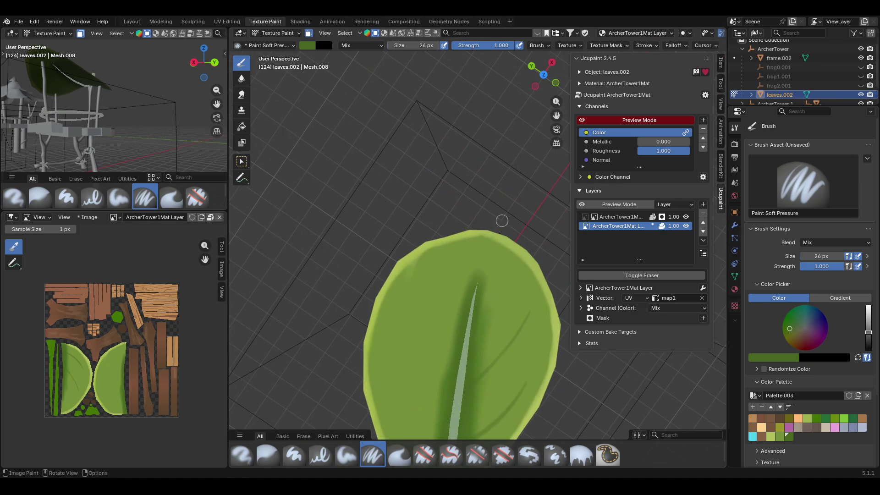
drag(475, 296, 482, 250)
key(ctrl+z)
drag(475, 285, 493, 235)
key(ctrl+z)
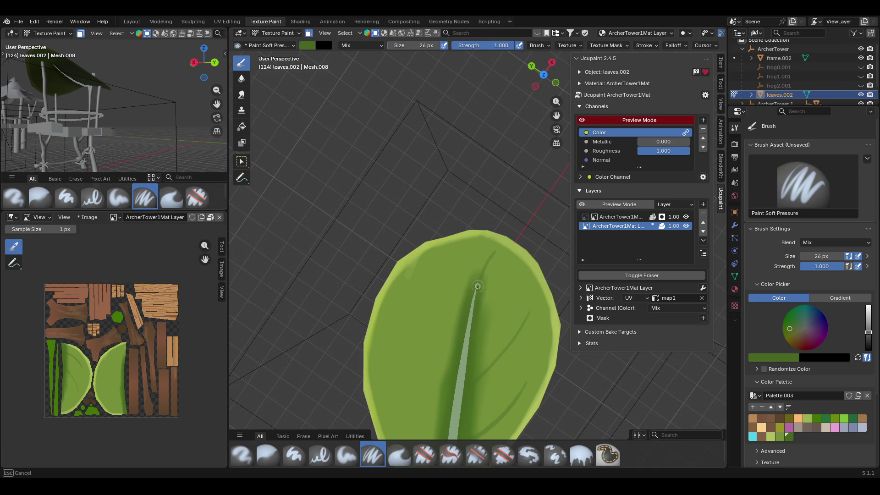
drag(477, 284, 474, 296)
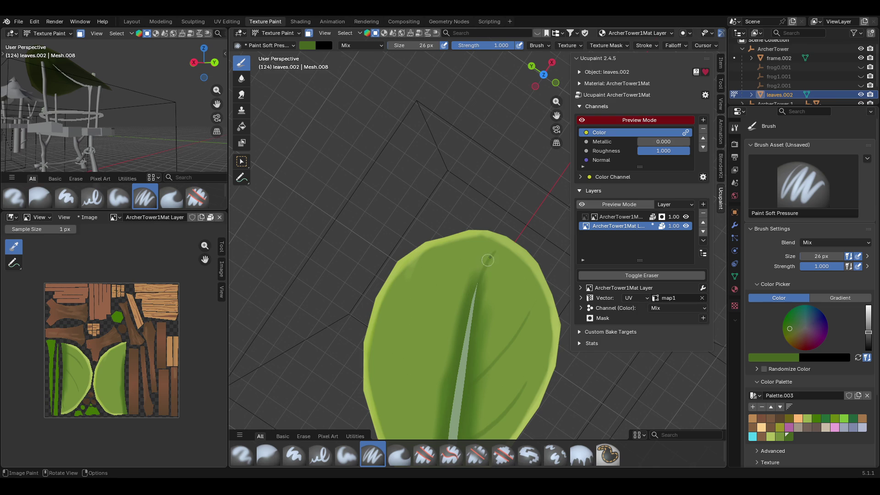
drag(494, 250, 477, 282)
Paint a longer dark vein down the leaf below the midrib after several retries.
mouse_move(421, 304)
middle_down()
mouse_move(412, 192)
mouse_move(570, 204)
mouse_move(545, 96)
mouse_move(552, 117)
mouse_move(518, 92)
mouse_move(435, 167)
middle_up()
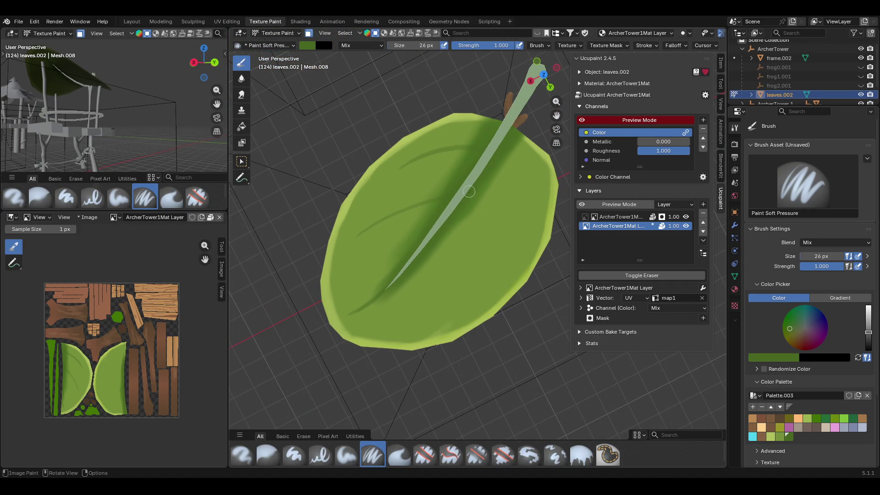
drag(466, 198, 439, 318)
key(ctrl+z)
drag(469, 209, 440, 286)
key(ctrl+z)
drag(471, 207, 448, 301)
Paint a dark vein on the leaf's right half, redoing it until it sits right.
drag(507, 152, 500, 268)
key(ctrl+z)
drag(503, 151, 496, 253)
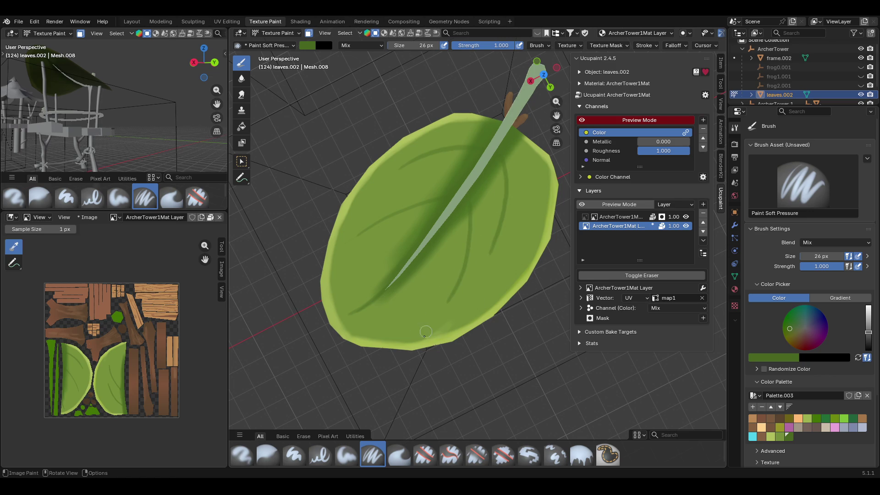
key(ctrl+z)
drag(501, 154, 506, 248)
mouse_move(454, 303)
middle_down()
mouse_move(504, 280)
mouse_move(430, 270)
middle_up()
scroll(367, 292, down, 5)
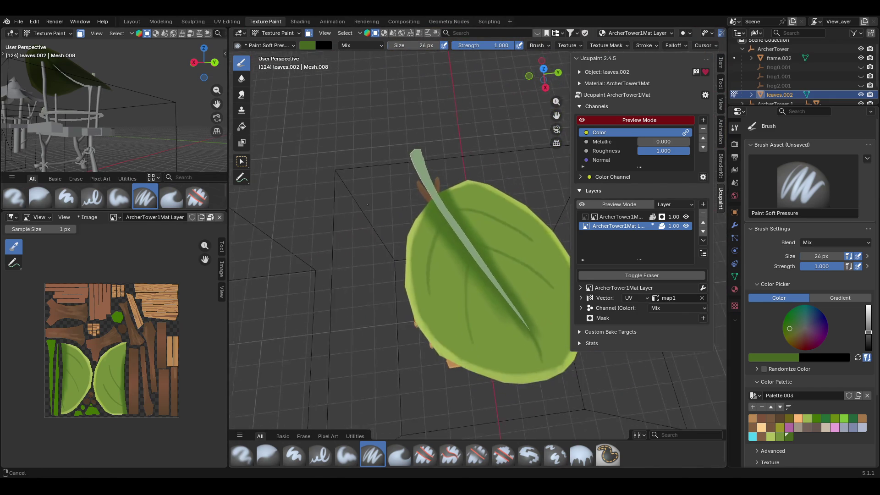
Orbit to a side view of the leaf-roofed tower over the wooden platform.
mouse_move(367, 292)
middle_down()
mouse_move(372, 257)
mouse_move(380, 279)
middle_up()
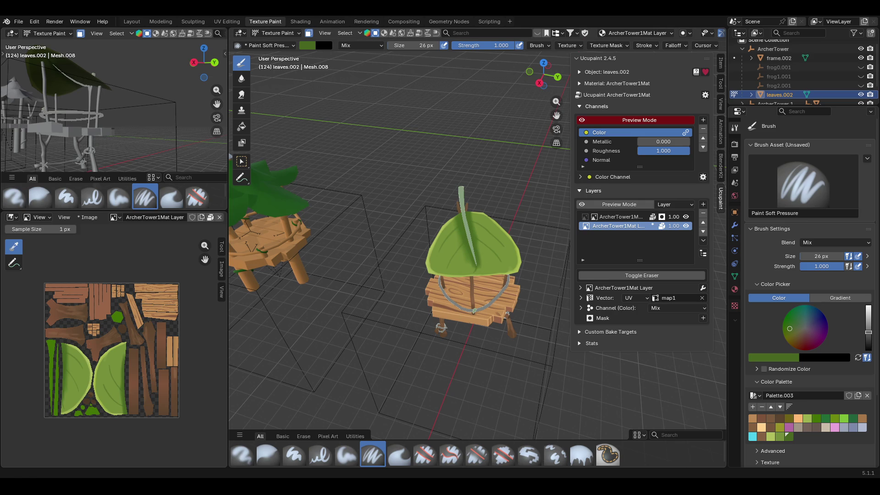
Frame the leaf roof up close and make the Fill brush the active paint brush.
middle_drag(507, 315, 520, 270)
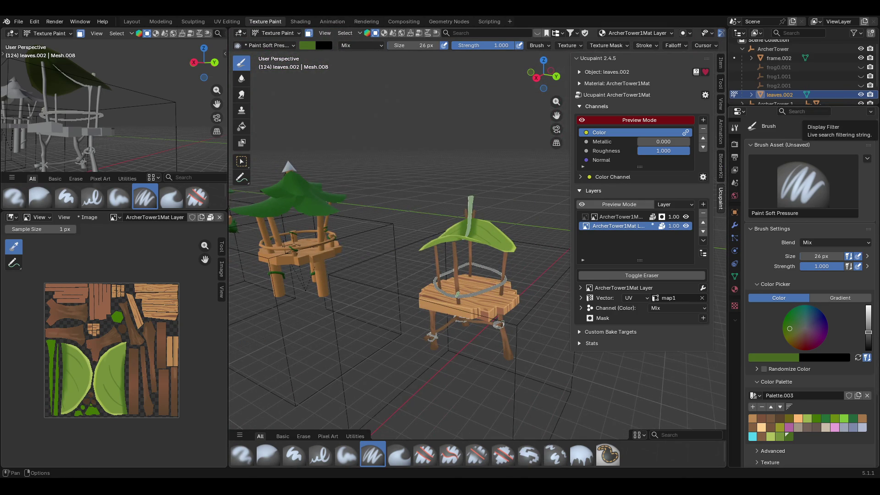
middle_drag(458, 275, 472, 238)
mouse_move(532, 206)
middle_down()
mouse_move(484, 339)
mouse_move(519, 325)
middle_up()
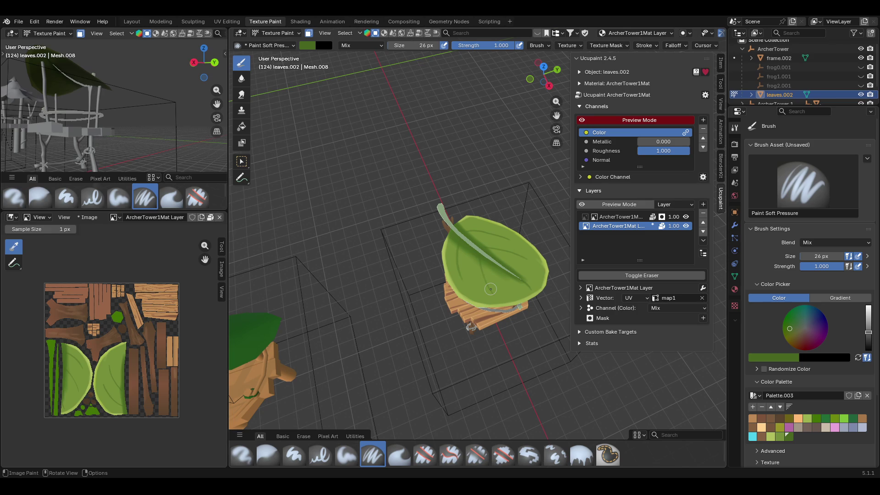
mouse_move(491, 288)
middle_down()
mouse_move(450, 162)
mouse_move(493, 313)
middle_up()
scroll(493, 313, up, 3)
drag(556, 115, 556, 83)
mouse_move(420, 287)
middle_down()
mouse_move(506, 336)
mouse_move(542, 311)
mouse_move(472, 391)
middle_up()
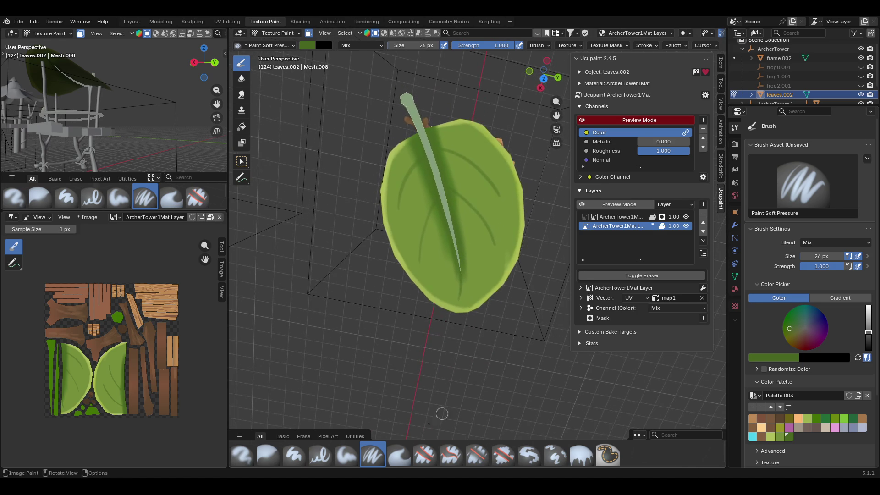
click(581, 455)
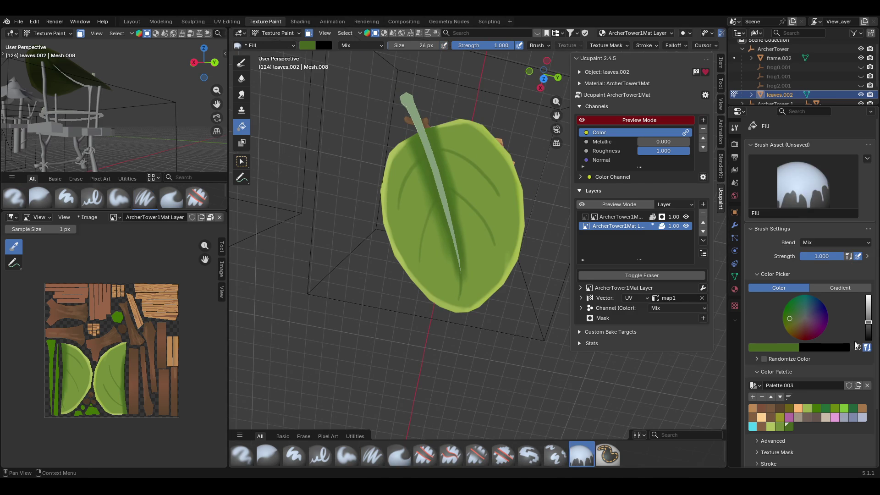
Set the Fill brush to Gradient with a light green stop and drag gradient fills across the leaf.
click(840, 297)
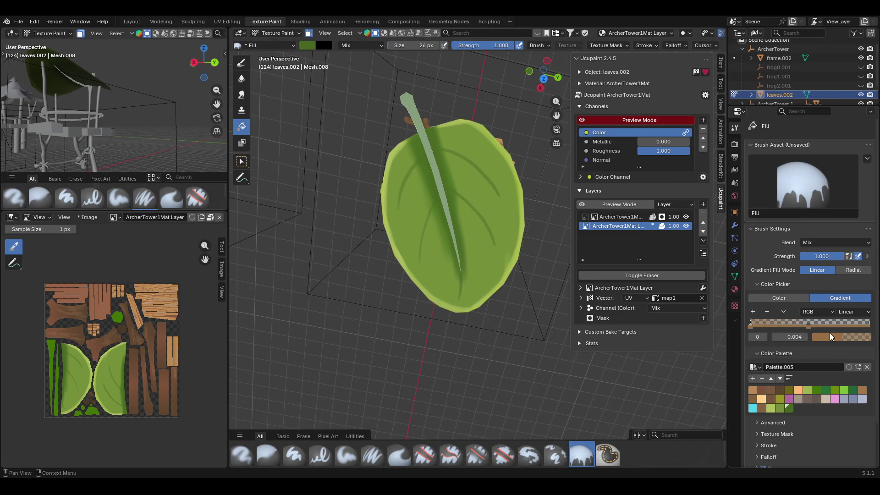
click(769, 409)
click(807, 325)
drag(468, 329, 422, 174)
drag(474, 301, 438, 145)
mouse_move(471, 281)
middle_down()
mouse_move(539, 205)
mouse_move(592, 211)
mouse_move(634, 248)
mouse_move(529, 211)
mouse_move(487, 291)
mouse_move(438, 295)
middle_up()
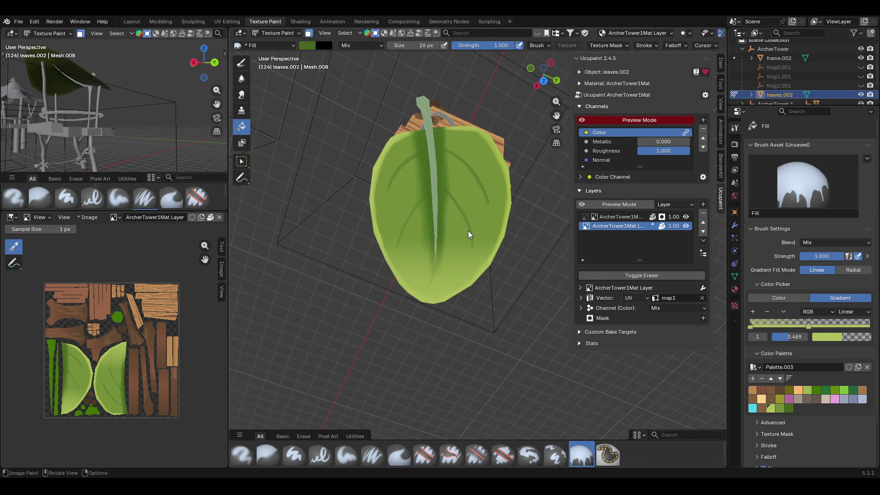
Compare gradient colour options between the Paint Soft Pressure and Fill brushes.
click(372, 455)
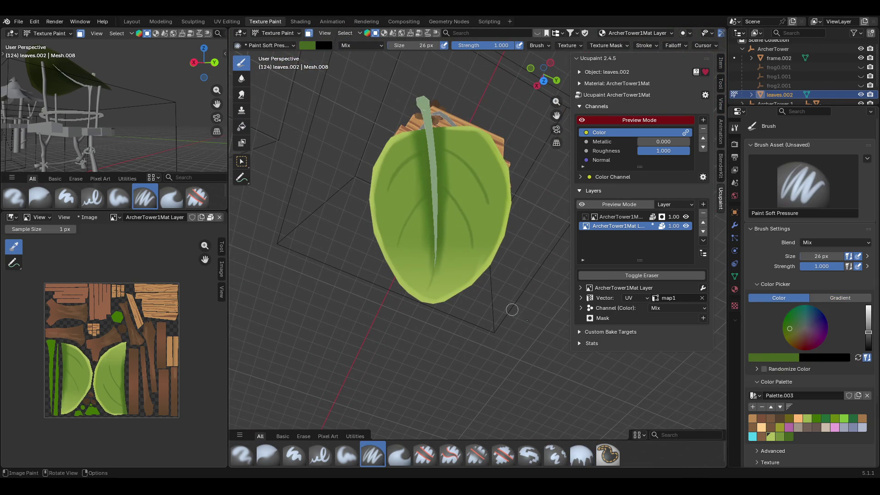
click(839, 297)
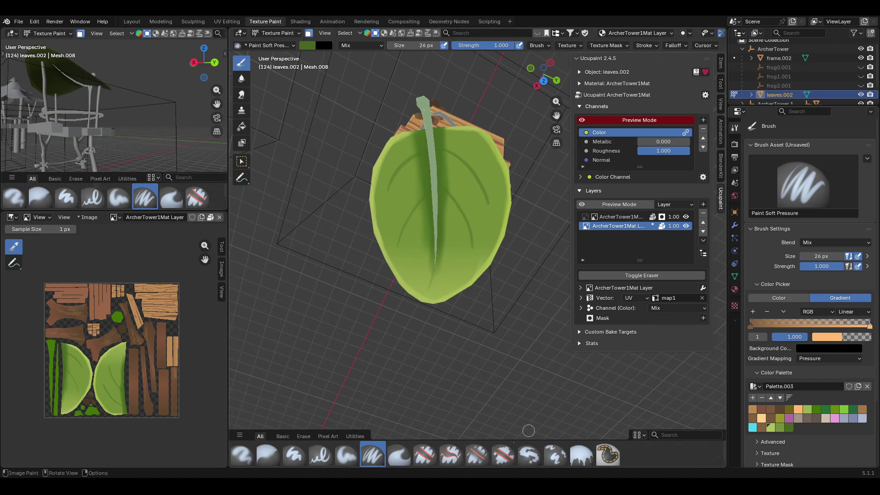
click(581, 455)
click(362, 458)
click(774, 298)
click(581, 455)
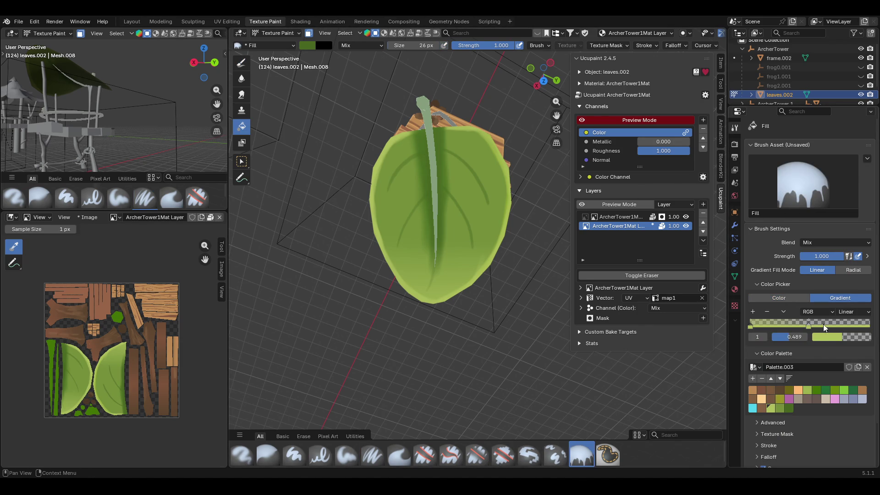
Make both gradient stops dark green and apply darker gradient fills across the leaf.
click(789, 408)
click(749, 326)
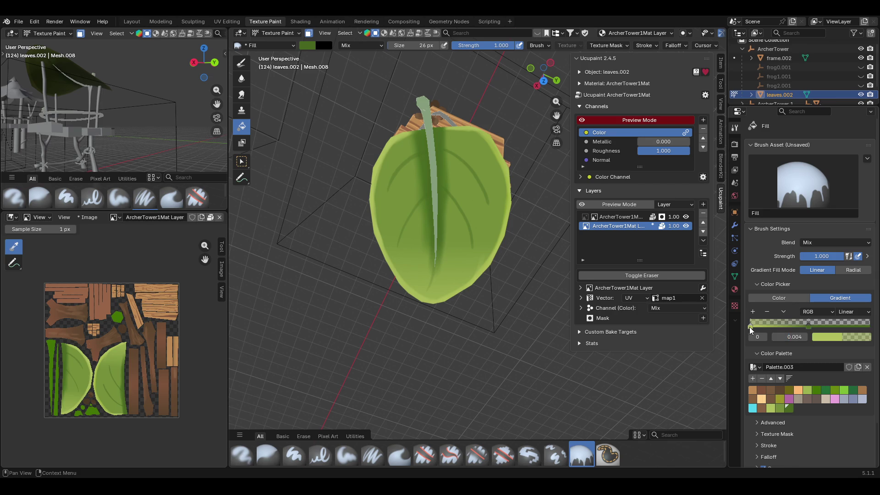
click(788, 407)
mouse_move(417, 250)
middle_down()
mouse_move(450, 180)
mouse_move(438, 171)
middle_up()
drag(438, 171, 360, 264)
drag(472, 130, 363, 239)
middle_drag(481, 127, 406, 241)
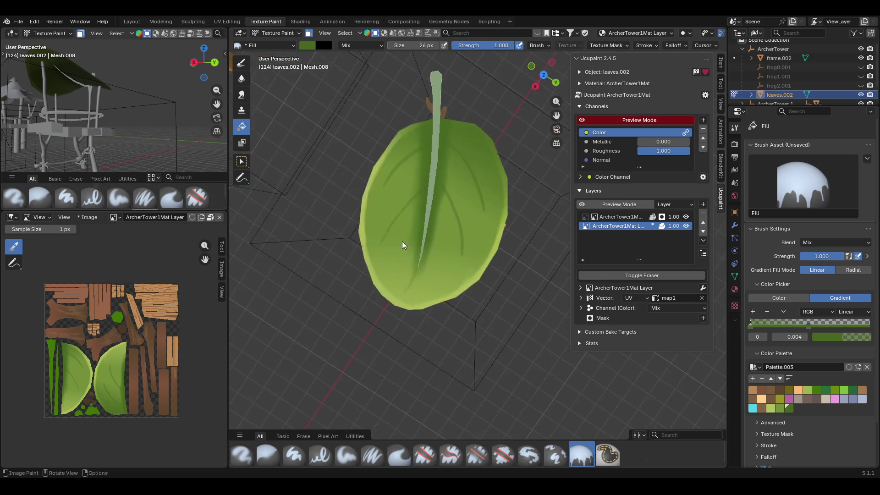
key(1)
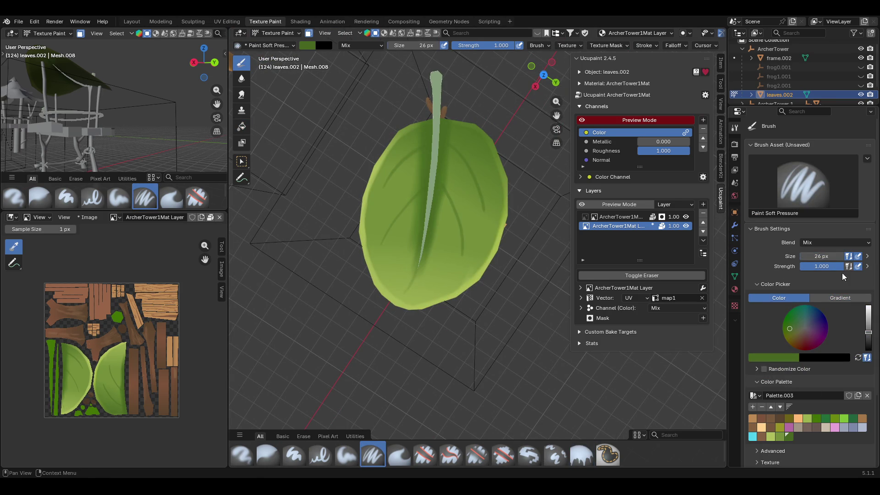
Fill the leaf with a gradient running down from the stem and save ArcherTower.blend.
click(581, 454)
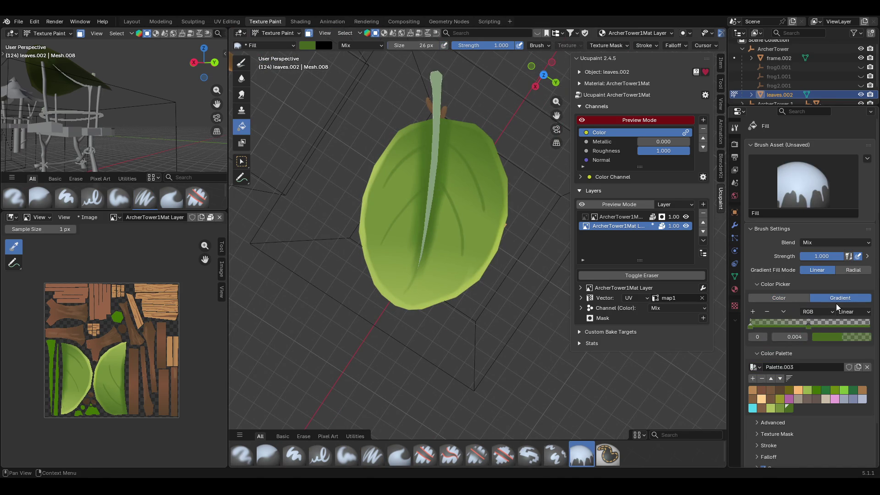
drag(421, 108, 417, 235)
mouse_move(438, 243)
middle_down()
mouse_move(527, 172)
mouse_move(619, 130)
mouse_move(620, 246)
mouse_move(521, 192)
mouse_move(460, 175)
mouse_move(392, 188)
mouse_move(389, 214)
mouse_move(454, 205)
mouse_move(462, 181)
mouse_move(461, 323)
mouse_move(491, 300)
mouse_move(436, 298)
mouse_move(436, 230)
middle_up()
key(ctrl+s)
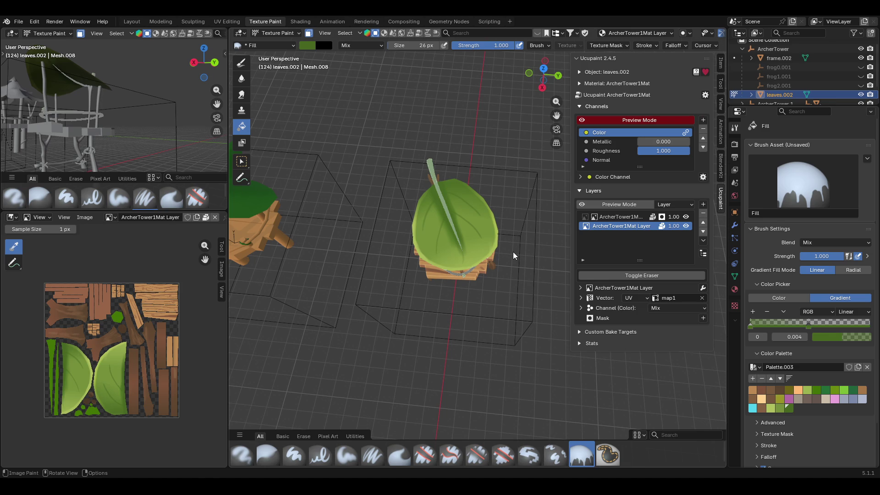
mouse_move(499, 236)
middle_down()
mouse_move(385, 268)
mouse_move(452, 207)
mouse_move(395, 215)
mouse_move(389, 191)
middle_up()
drag(555, 115, 565, 122)
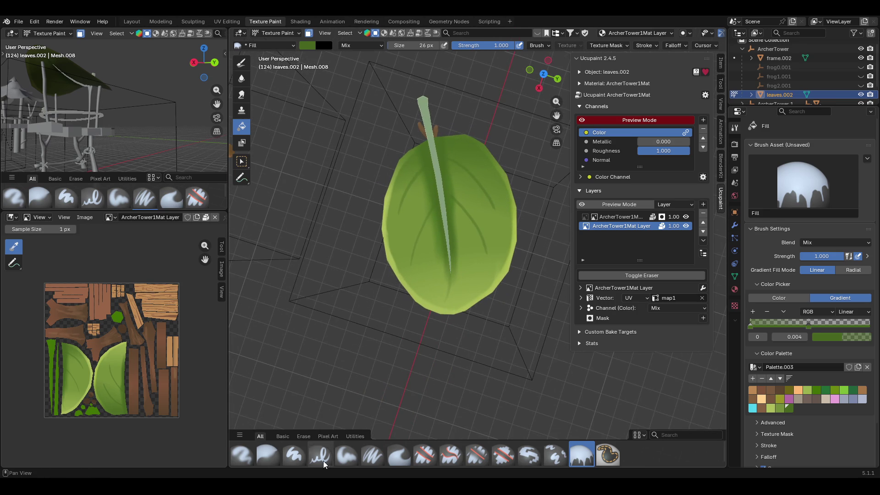
Blur the leaf's upper left, centre and right side with the Blur brush to soften it.
click(267, 453)
drag(418, 243, 418, 272)
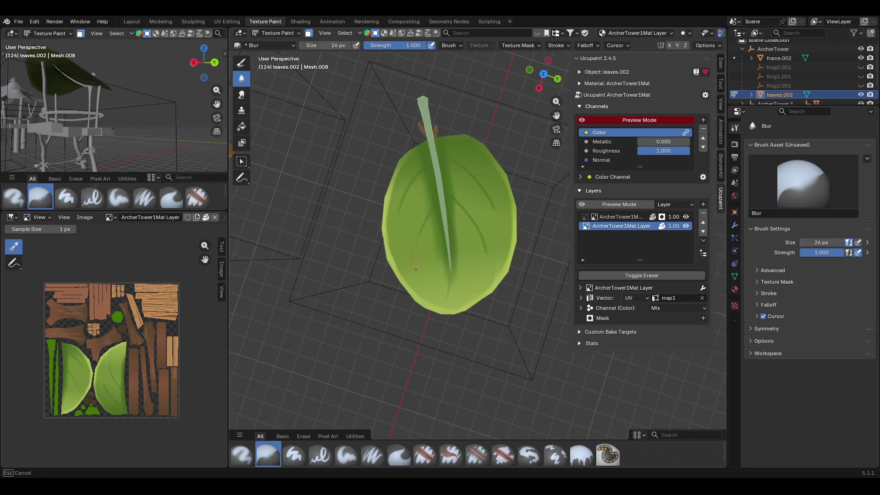
drag(421, 236, 409, 187)
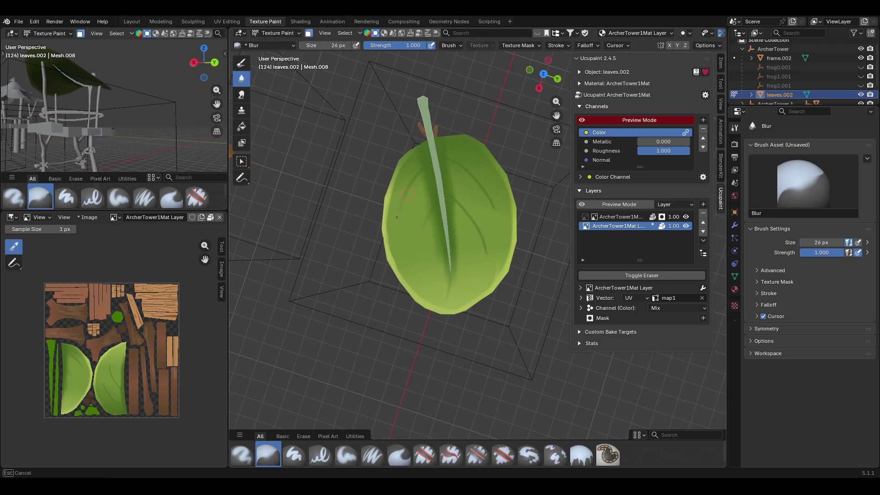
drag(418, 158, 476, 219)
drag(461, 207, 495, 212)
drag(498, 205, 465, 165)
mouse_move(498, 213)
middle_down()
mouse_move(477, 257)
mouse_move(455, 259)
mouse_move(489, 212)
middle_up()
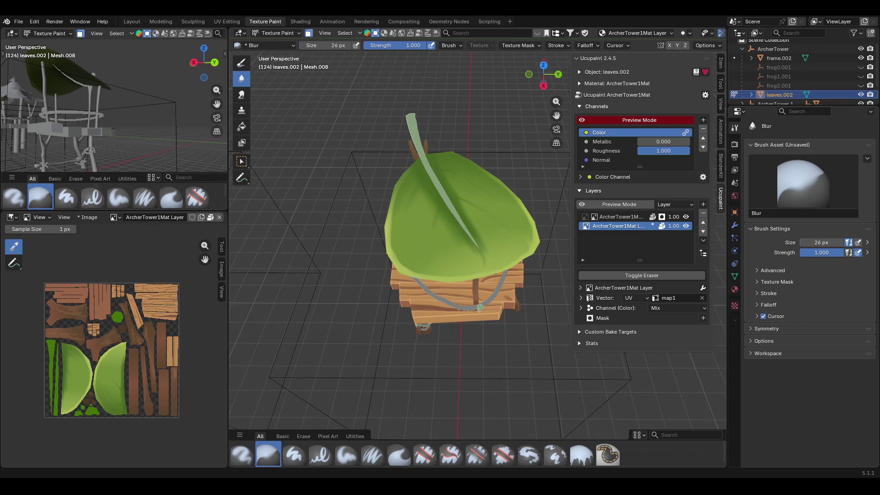
Save ArcherTower.blend and inspect the tower beside its neighbours.
mouse_move(390, 230)
middle_down()
mouse_move(390, 153)
mouse_move(430, 157)
middle_up()
key(ctrl+s)
mouse_move(515, 152)
middle_down()
mouse_move(497, 201)
mouse_move(431, 129)
mouse_move(464, 156)
middle_up()
scroll(481, 170, down, 4)
mouse_move(498, 183)
middle_down()
mouse_move(443, 250)
mouse_move(397, 191)
mouse_move(396, 167)
middle_up()
scroll(442, 250, up, 3)
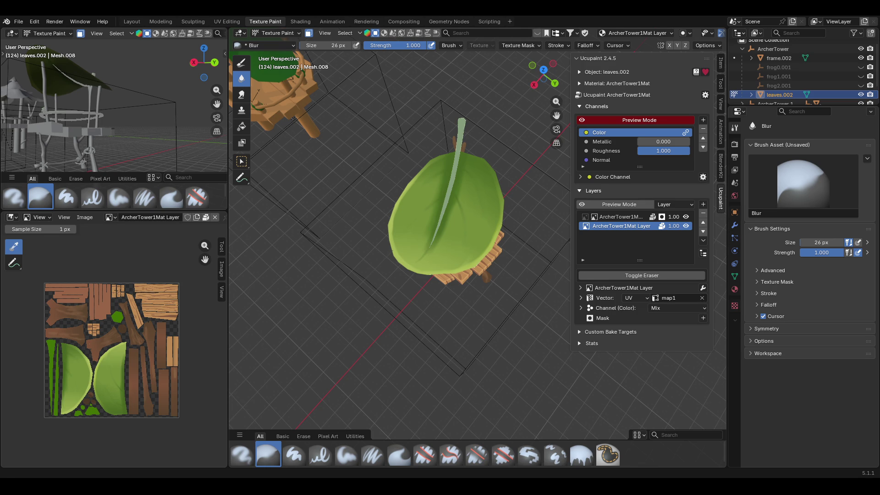
Orbit back down onto the leaf and select the Paint Soft brush at 26 px.
middle_drag(458, 321, 458, 256)
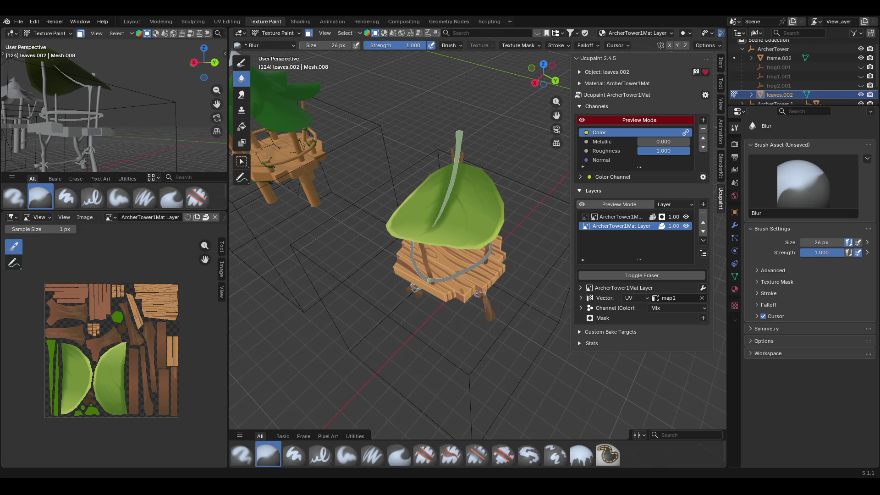
middle_drag(408, 293, 414, 238)
middle_drag(487, 222, 427, 314)
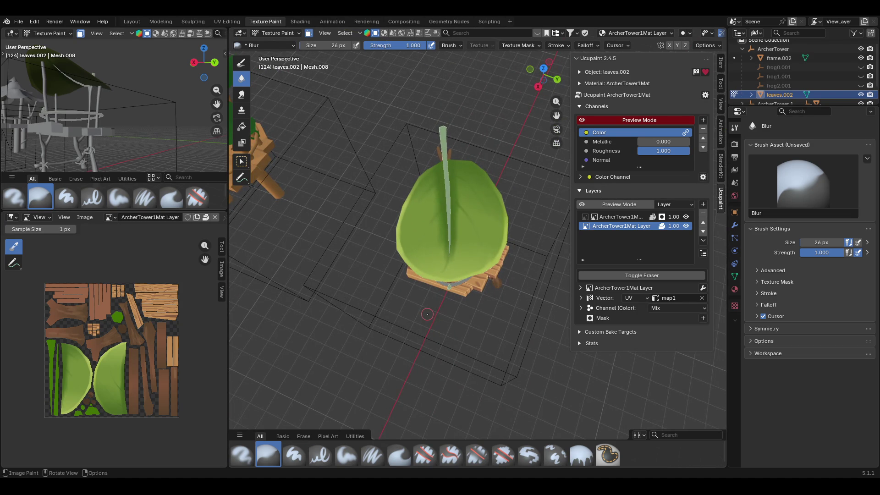
click(353, 452)
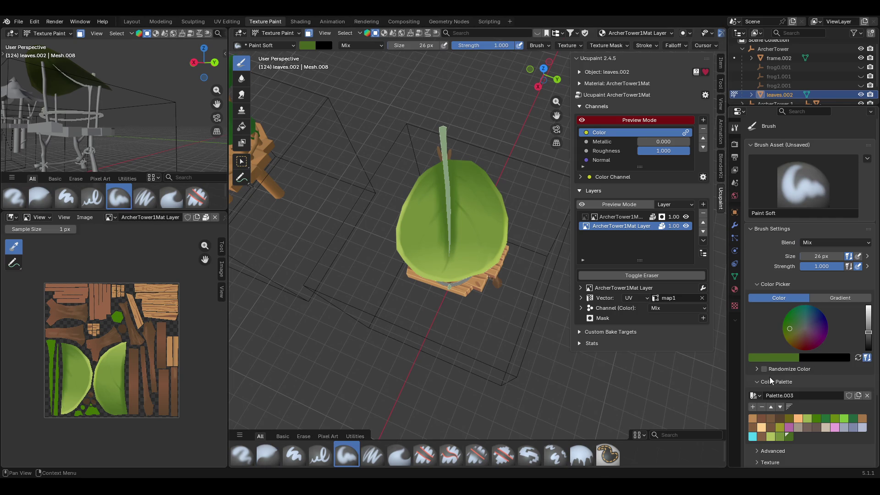
Load a light green swatch and lower the brush strength to 0.663.
click(770, 436)
middle_drag(440, 192, 443, 229)
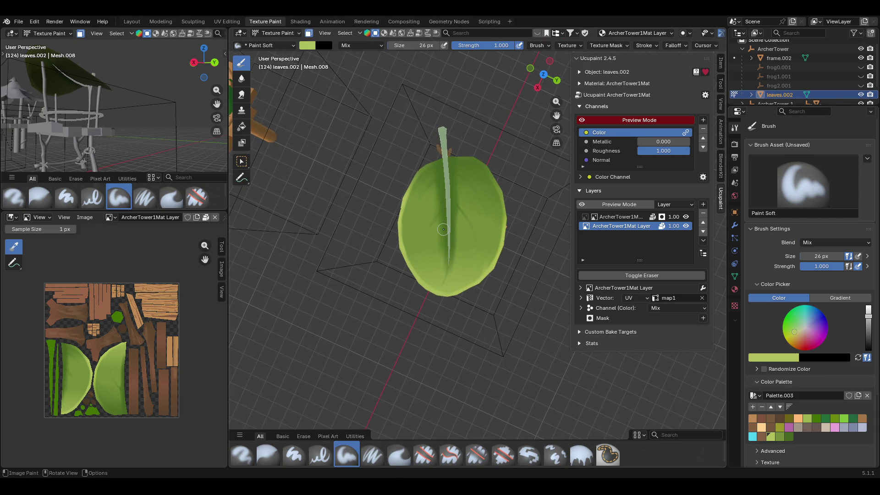
drag(846, 266, 830, 269)
Dab soft light-green highlights over the leaf, mostly along its right side.
mouse_move(432, 240)
mouse_down()
mouse_move(432, 262)
mouse_move(435, 231)
mouse_move(432, 274)
mouse_up()
drag(460, 243, 467, 259)
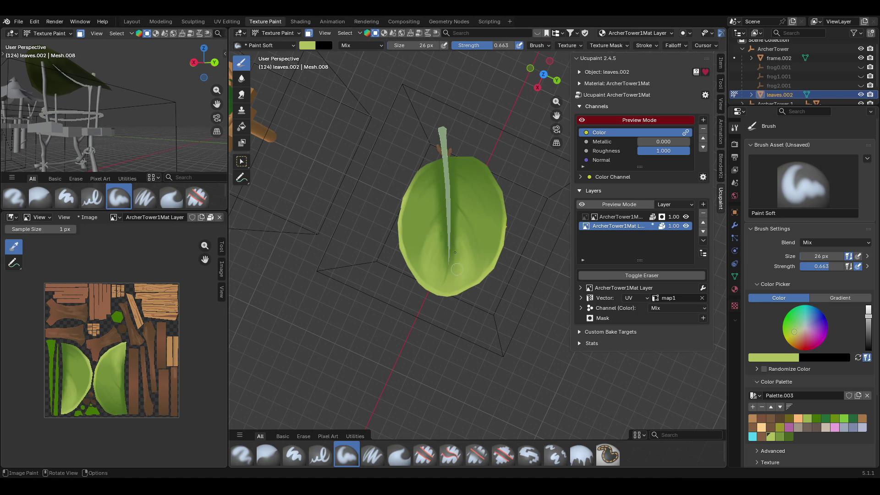
mouse_move(427, 201)
mouse_down()
mouse_move(418, 210)
mouse_move(431, 203)
mouse_move(427, 218)
mouse_up()
drag(424, 180, 423, 174)
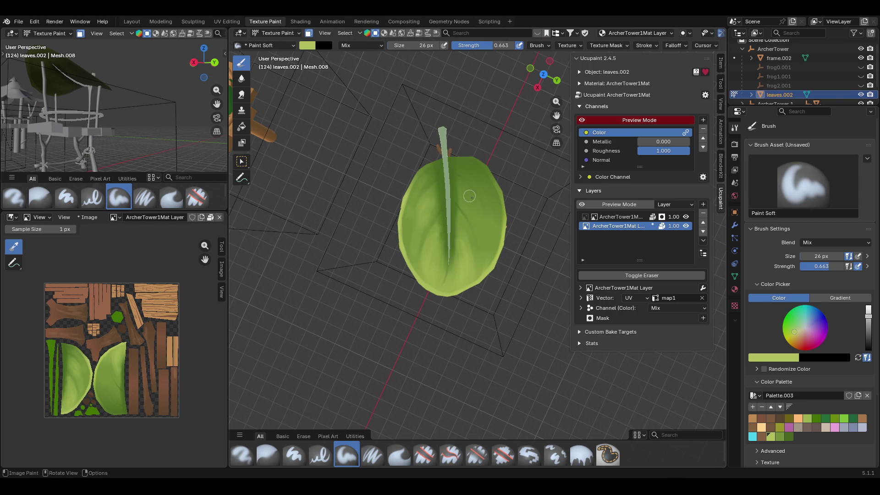
mouse_move(473, 194)
mouse_down()
mouse_move(492, 237)
mouse_move(470, 200)
mouse_up()
drag(488, 230, 489, 231)
mouse_move(484, 218)
mouse_down()
mouse_move(490, 227)
mouse_move(504, 222)
mouse_move(494, 195)
mouse_up()
View the tower from the side and switch to a darker green swatch.
mouse_move(530, 247)
middle_down()
mouse_move(522, 146)
mouse_move(492, 186)
mouse_move(493, 219)
middle_up()
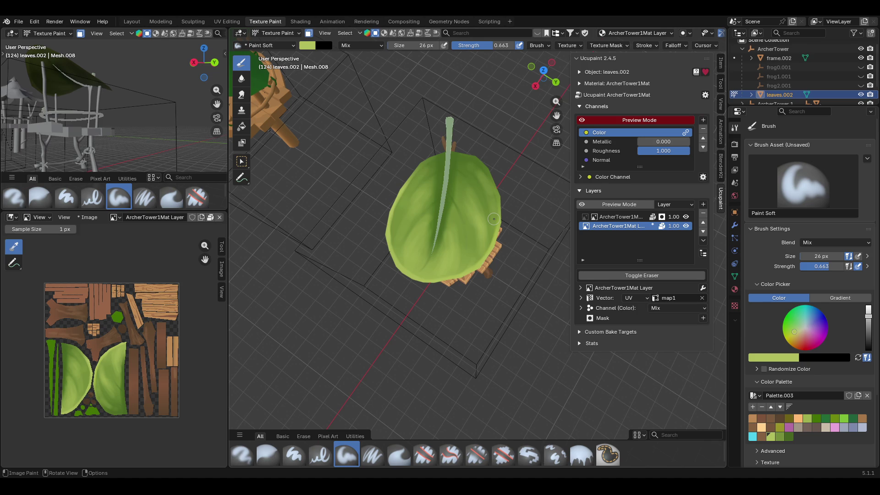
mouse_move(494, 219)
middle_down()
mouse_move(486, 84)
mouse_move(490, 207)
mouse_move(476, 202)
mouse_move(468, 174)
mouse_move(479, 194)
middle_up()
click(789, 437)
middle_drag(410, 177, 440, 159)
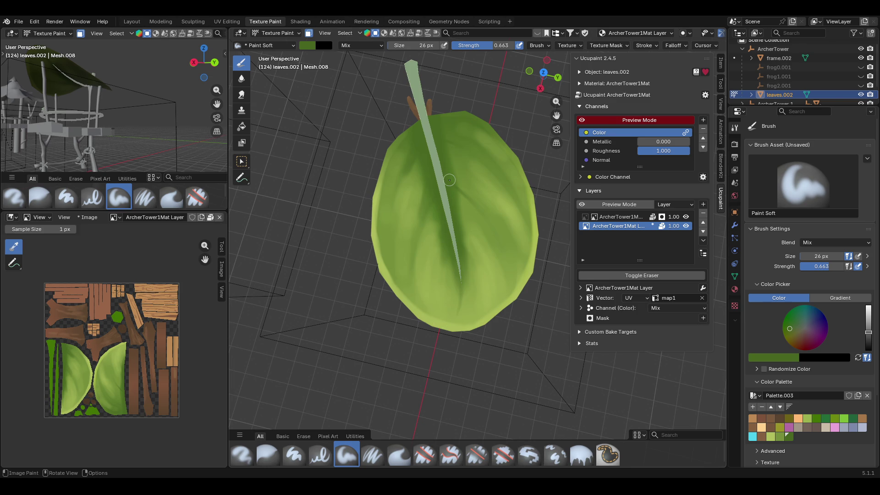
Paint darker green strokes up the leaf and dab its right side.
mouse_move(451, 120)
mouse_down()
mouse_move(437, 130)
mouse_move(467, 153)
mouse_move(380, 149)
mouse_move(401, 132)
mouse_move(411, 137)
mouse_move(403, 151)
mouse_up()
drag(390, 203, 439, 115)
click(443, 146)
click(443, 146)
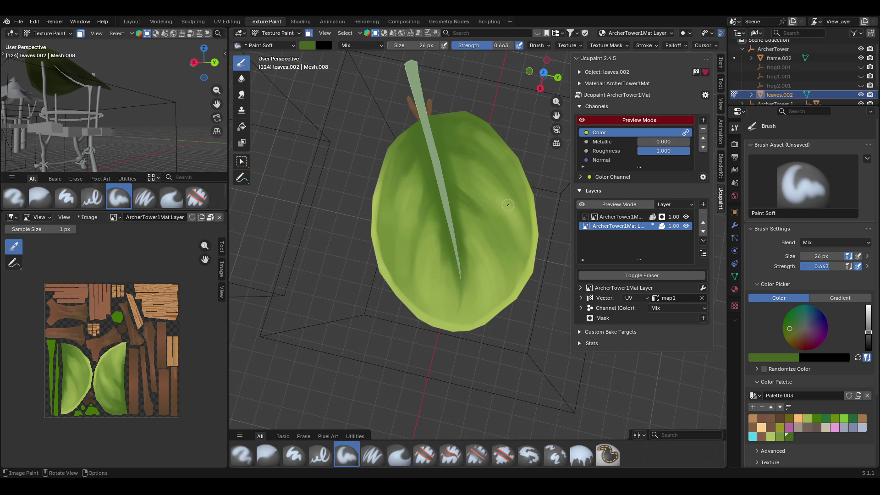
Add another darker stroke across the leaf, then activate the Paint Soft Pressure brush.
mouse_move(508, 205)
middle_down()
mouse_move(419, 173)
mouse_move(456, 183)
middle_up()
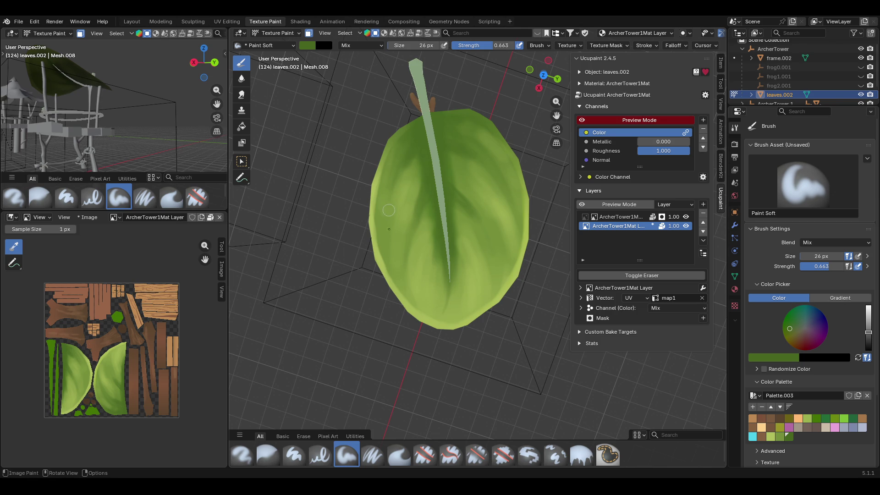
mouse_move(451, 154)
mouse_down()
mouse_move(456, 147)
mouse_move(486, 174)
mouse_up()
mouse_move(440, 229)
middle_down()
mouse_move(439, 158)
mouse_move(435, 225)
mouse_move(412, 239)
middle_up()
click(379, 461)
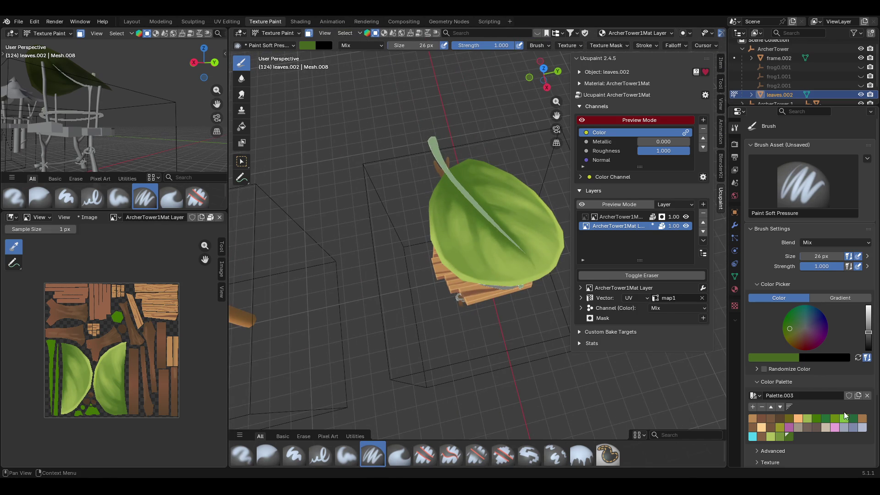
Pick the light yellow-green swatch and dab highlights along the leaf's lower edge.
click(768, 436)
middle_drag(481, 239, 504, 260)
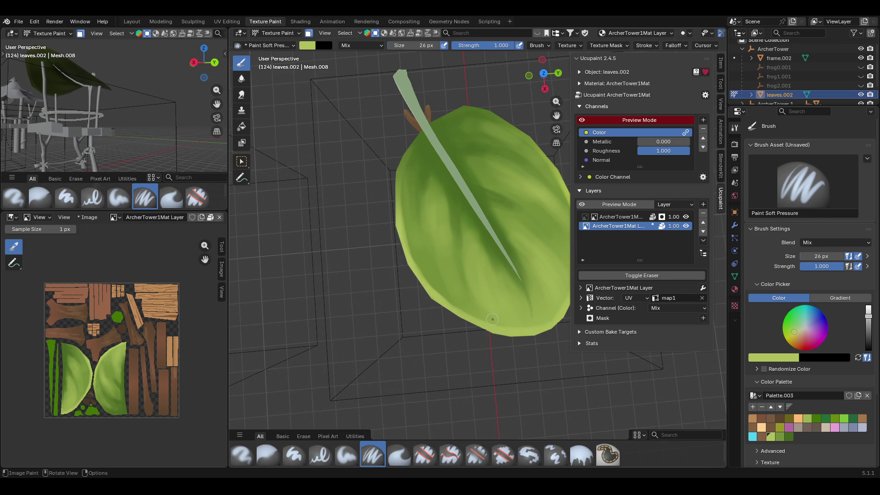
mouse_move(511, 329)
mouse_down()
mouse_move(523, 334)
mouse_move(513, 327)
mouse_up()
click(467, 269)
mouse_move(445, 266)
mouse_down()
mouse_move(462, 318)
mouse_move(455, 301)
mouse_up()
click(455, 304)
click(455, 303)
click(403, 209)
Reframe the leaf and paint another yellow-green stroke down it.
mouse_move(426, 225)
middle_down()
mouse_move(462, 224)
mouse_move(398, 190)
mouse_move(465, 218)
mouse_move(484, 260)
middle_up()
drag(556, 116, 548, 63)
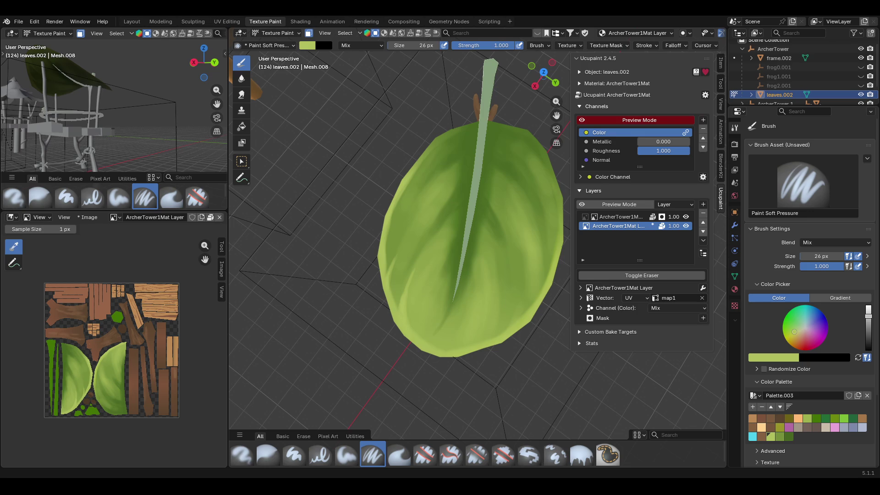
middle_drag(536, 281, 517, 285)
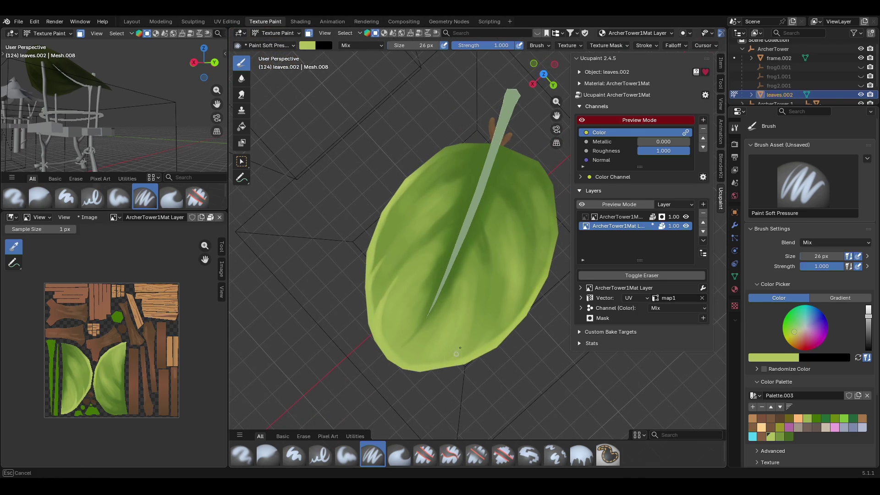
mouse_move(469, 323)
mouse_down()
mouse_move(451, 363)
mouse_move(455, 372)
mouse_up()
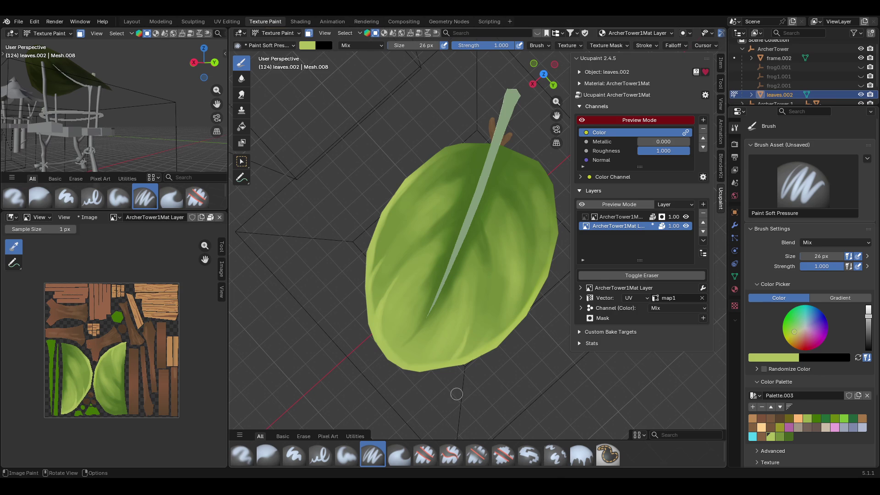
Paint a stroke up across the leaf and dab repeatedly on its lower-right area.
key(shift)
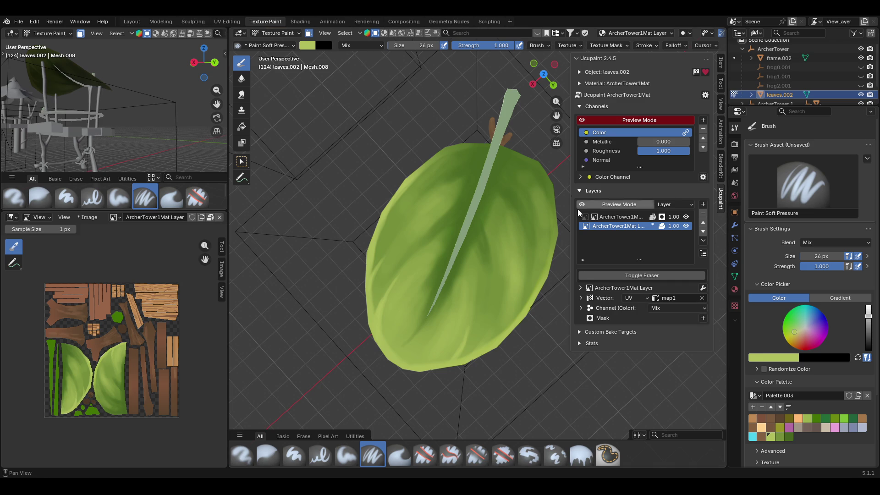
mouse_move(444, 365)
mouse_down()
mouse_move(461, 343)
mouse_move(510, 337)
mouse_move(513, 302)
mouse_up()
click(501, 337)
click(500, 336)
click(501, 336)
click(508, 323)
drag(513, 316, 518, 306)
click(520, 301)
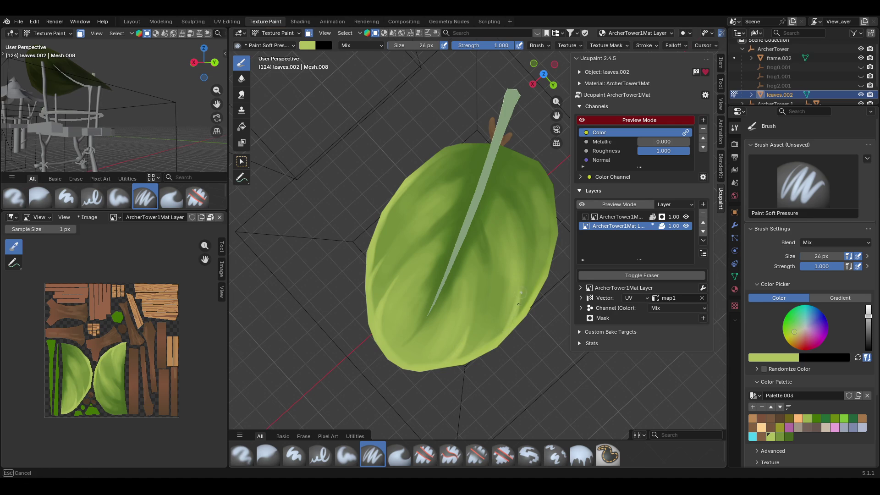
click(521, 299)
Paint a darker stroke along the leaf's right edge, then select the Smear tool.
mouse_move(554, 234)
mouse_down()
mouse_move(550, 188)
mouse_move(545, 283)
mouse_move(541, 275)
mouse_up()
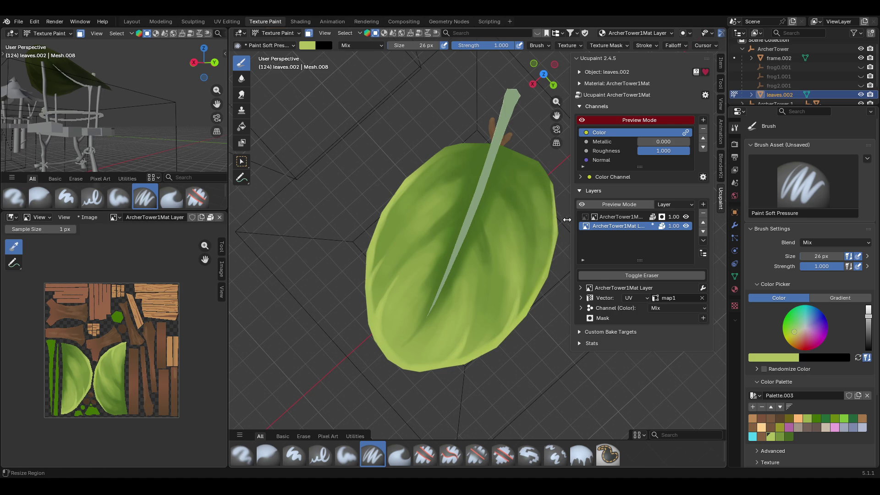
middle_drag(545, 197, 535, 175)
middle_drag(577, 284, 626, 368)
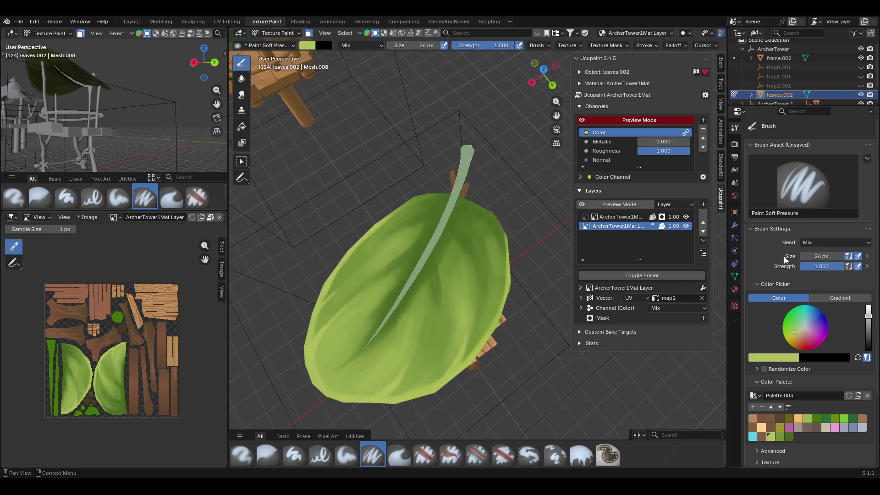
click(241, 94)
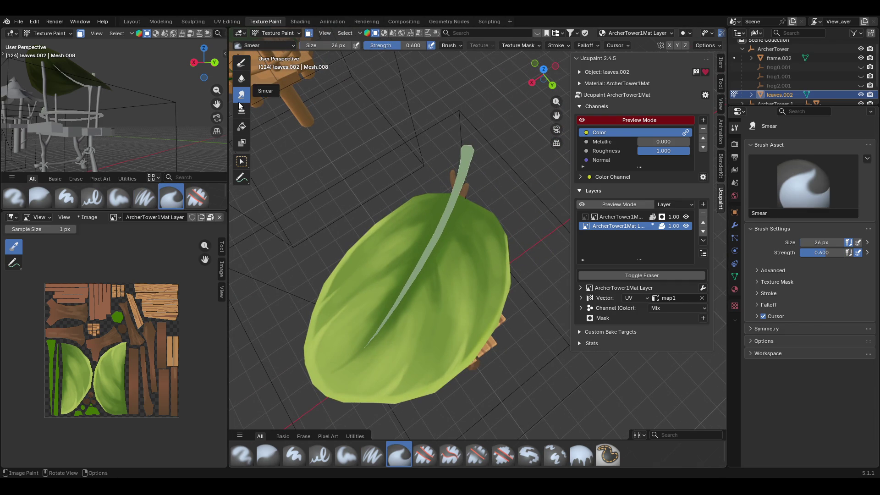
Smear the leaf's right edge, then brighten it with short Paint Soft Pressure strokes.
mouse_move(500, 224)
mouse_down()
mouse_move(508, 236)
mouse_move(504, 224)
mouse_up()
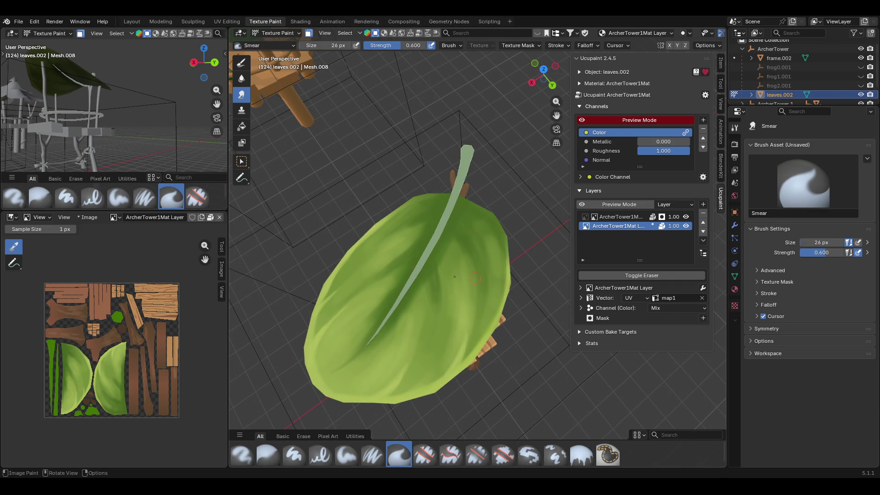
click(242, 63)
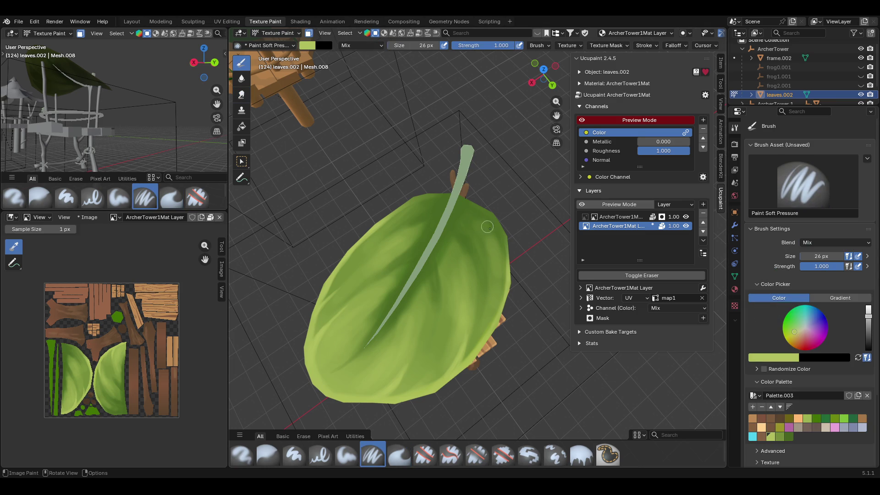
drag(502, 230, 509, 287)
drag(482, 193, 509, 244)
mouse_move(486, 210)
mouse_down()
mouse_move(508, 248)
mouse_move(504, 261)
mouse_up()
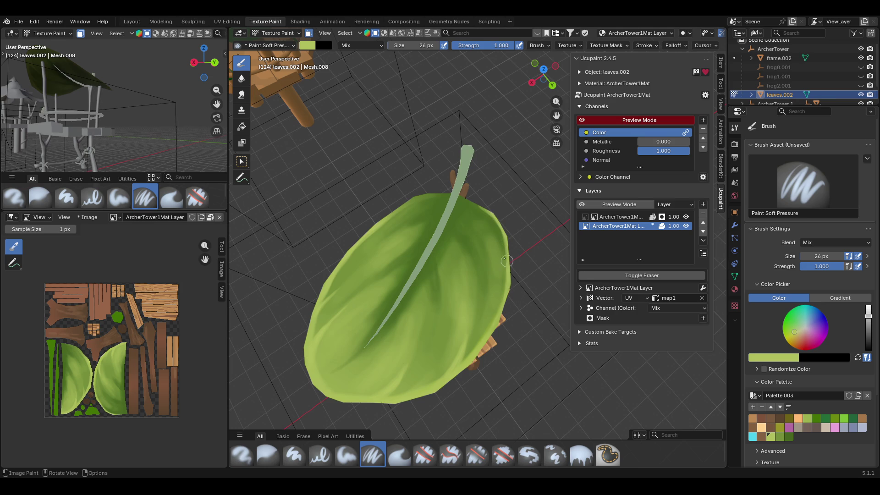
Smear the right edge again to blend the new strokes, then return to painting.
click(241, 94)
click(470, 200)
mouse_move(470, 200)
mouse_down()
mouse_move(499, 218)
mouse_move(473, 199)
mouse_move(493, 216)
mouse_move(482, 212)
mouse_up()
middle_drag(482, 213, 478, 237)
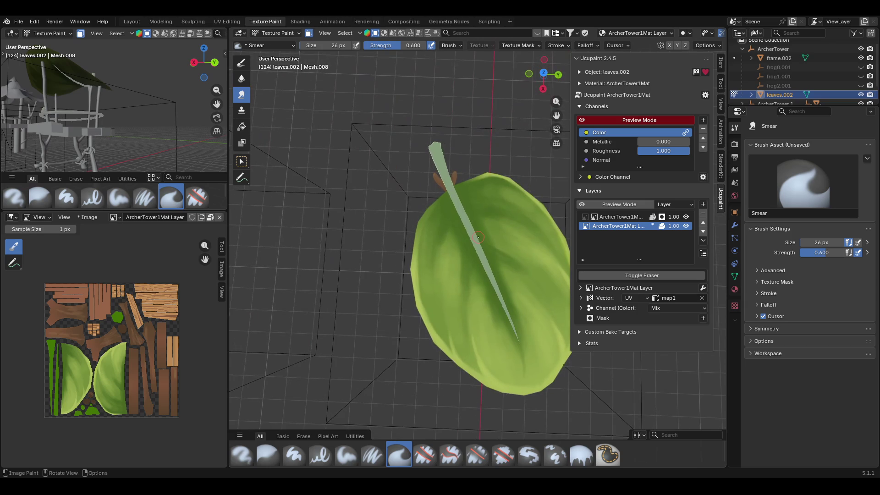
click(242, 63)
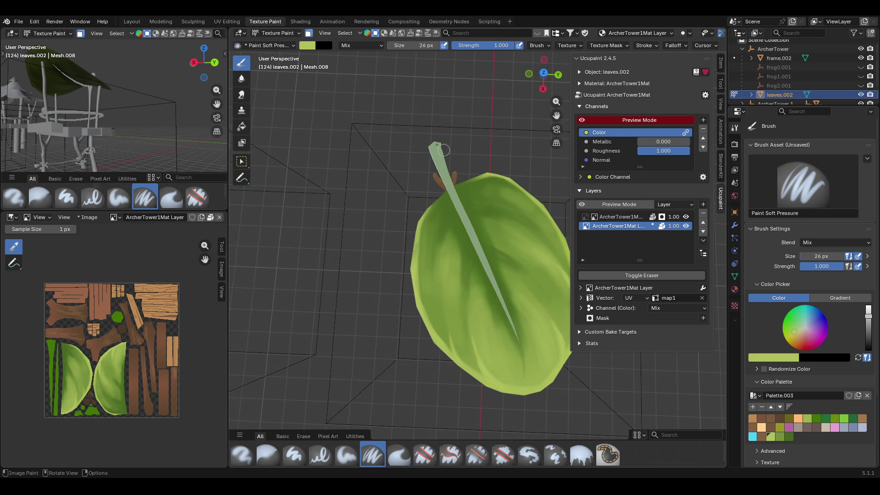
Smear the paint along the leaf stem, then zoom out and orbit the tower.
click(241, 94)
drag(425, 199, 454, 185)
scroll(506, 169, down, 6)
mouse_move(504, 229)
middle_down()
mouse_move(459, 321)
mouse_move(469, 258)
mouse_move(338, 187)
mouse_move(247, 208)
middle_up()
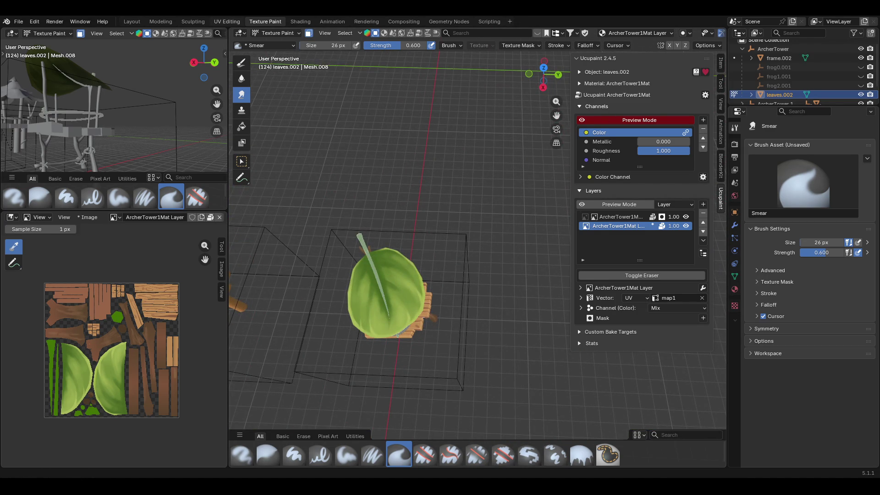
mouse_move(390, 275)
middle_down()
mouse_move(526, 221)
mouse_move(238, 127)
middle_up()
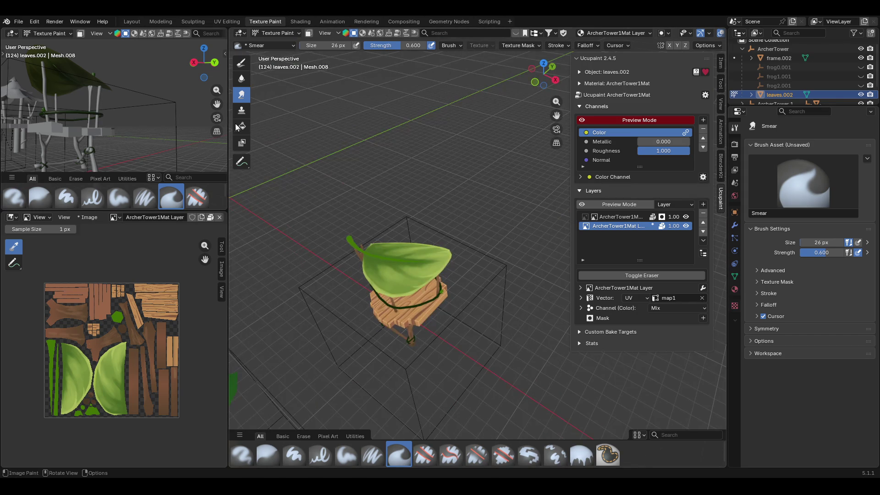
Enable face-selection masking, select the leaf's faces, and paint a dark green vein.
click(241, 63)
click(308, 33)
click(242, 163)
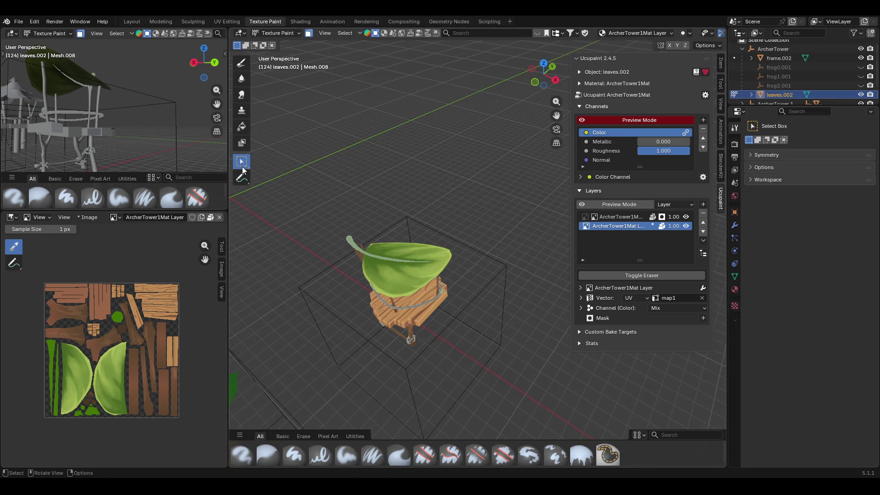
click(359, 259)
drag(349, 238, 430, 262)
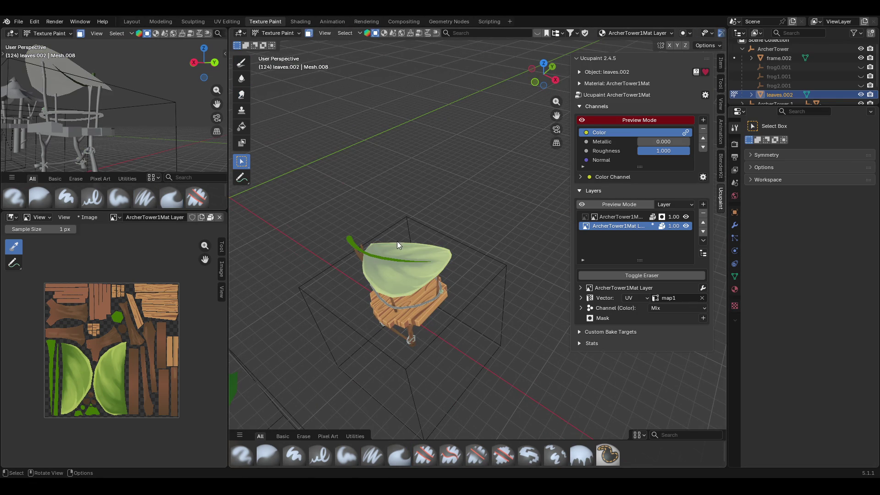
Set the Fill tool to a single solid colour instead of a gradient.
click(241, 126)
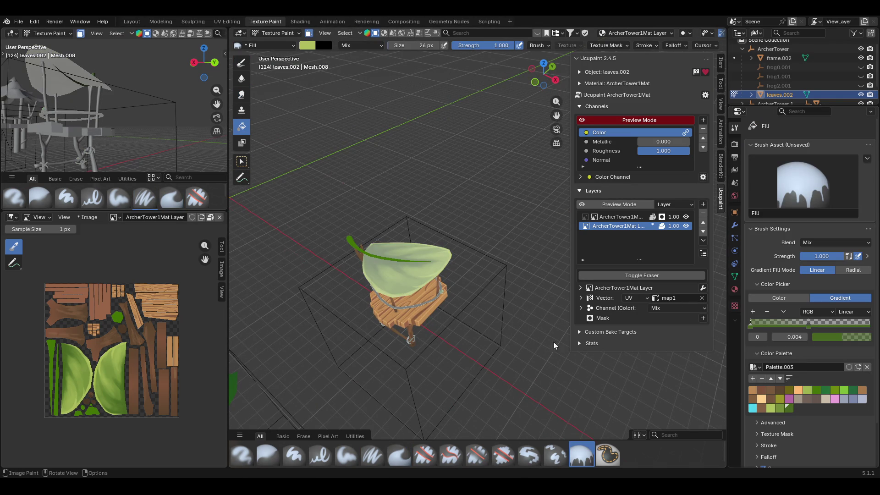
click(372, 454)
mouse_move(348, 215)
middle_down()
mouse_move(332, 272)
mouse_move(222, 142)
middle_up()
click(243, 126)
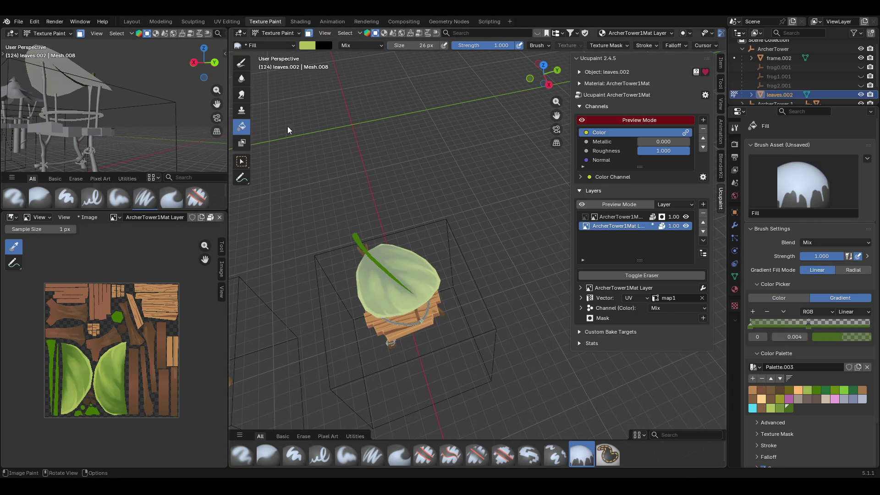
click(771, 299)
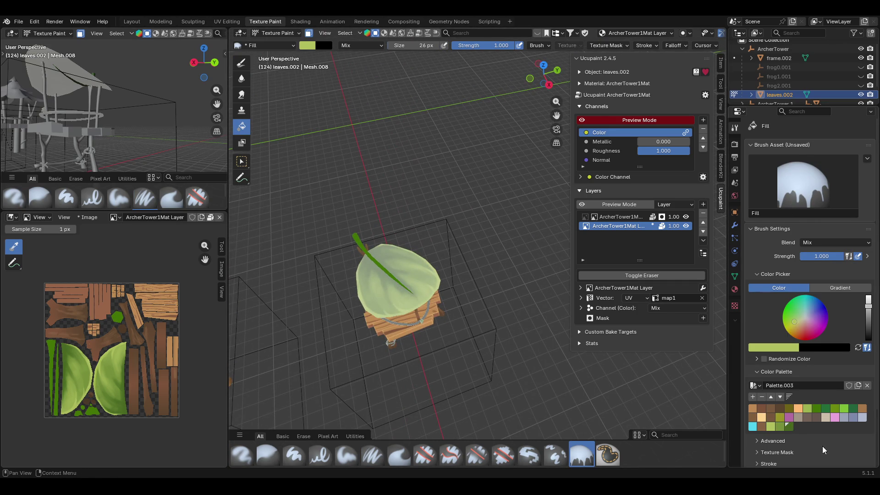
Pick a dark green swatch, darken its value further, and reactivate Paint Soft Pressure.
click(790, 427)
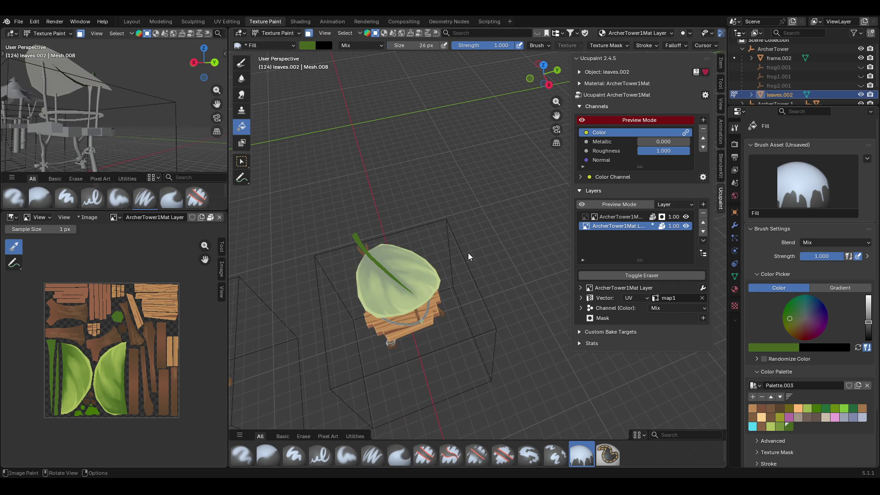
scroll(451, 216, up, 6)
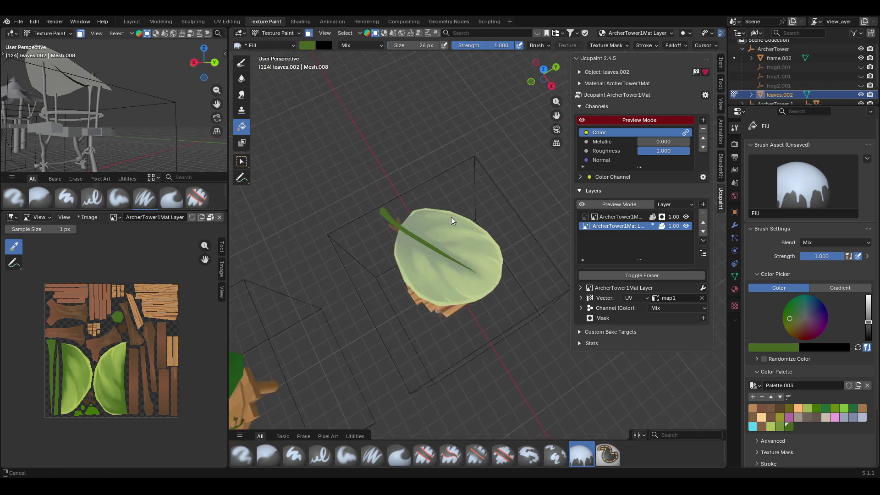
mouse_move(491, 252)
middle_down()
mouse_move(436, 221)
mouse_move(446, 218)
mouse_move(451, 233)
middle_up()
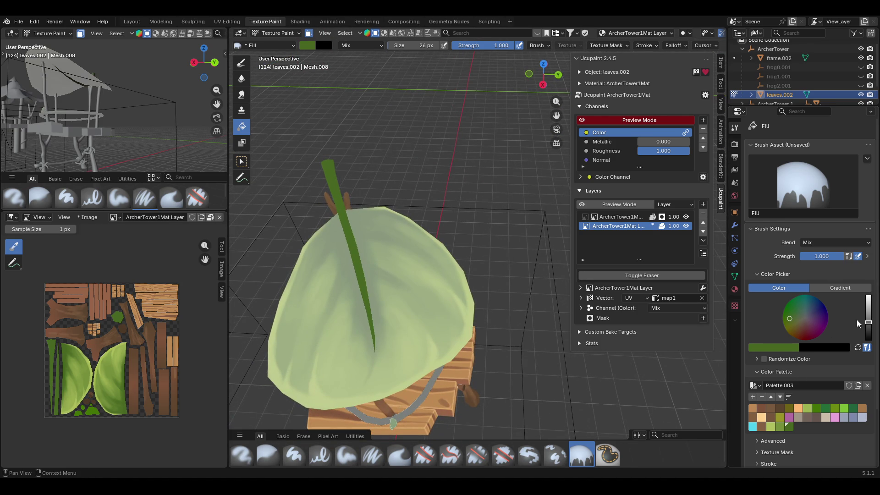
drag(868, 323, 867, 327)
click(241, 67)
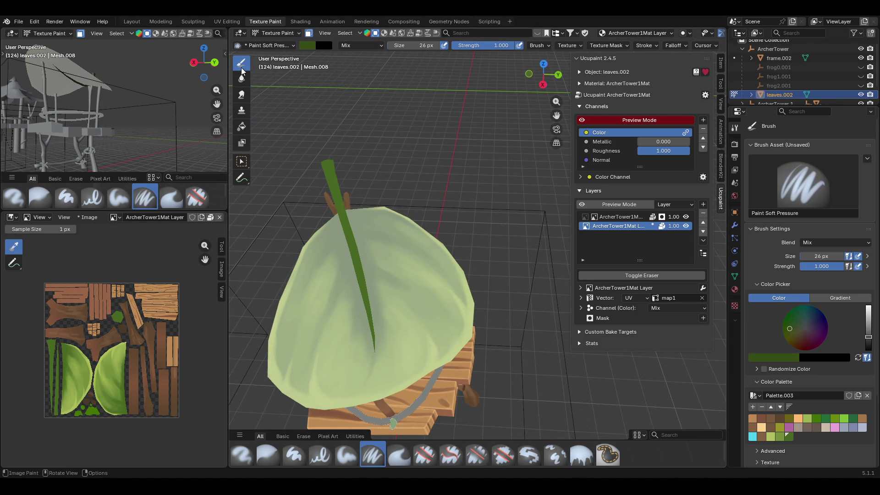
Select the Paint Soft brush, orbit around the tower, and enable face-selection paint masking.
click(346, 455)
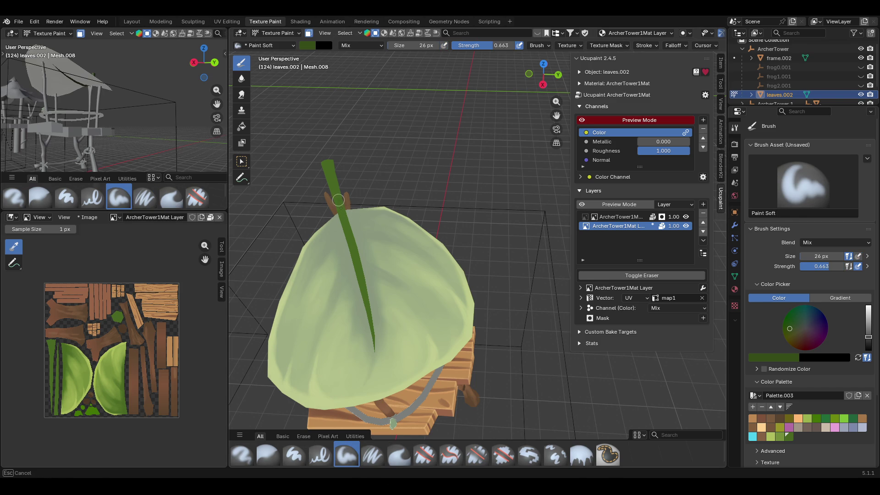
middle_drag(357, 313, 571, 228)
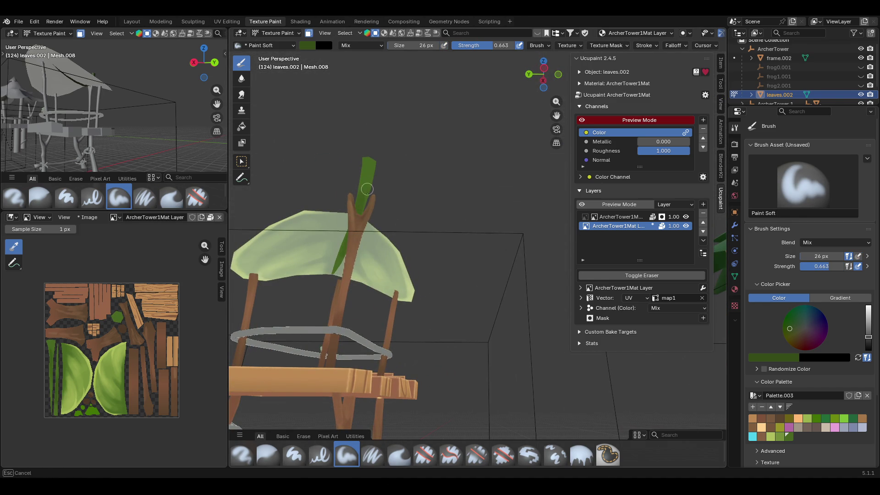
middle_drag(305, 304, 406, 202)
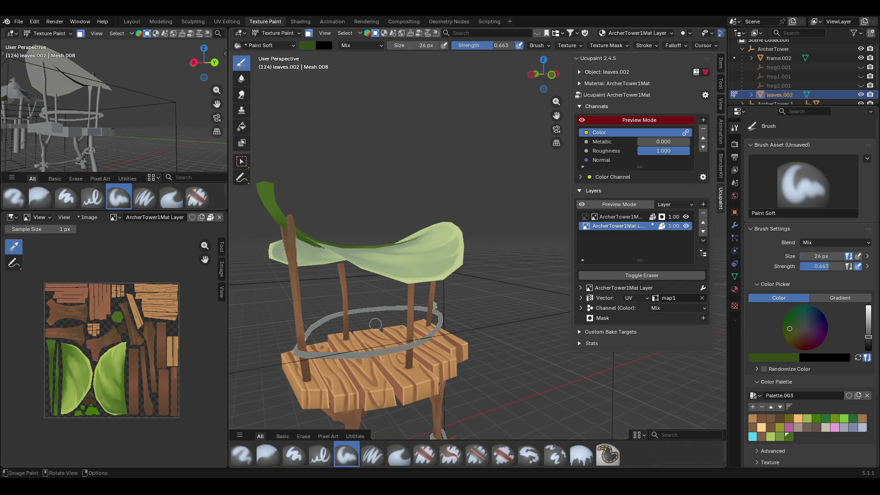
middle_drag(508, 212, 502, 232)
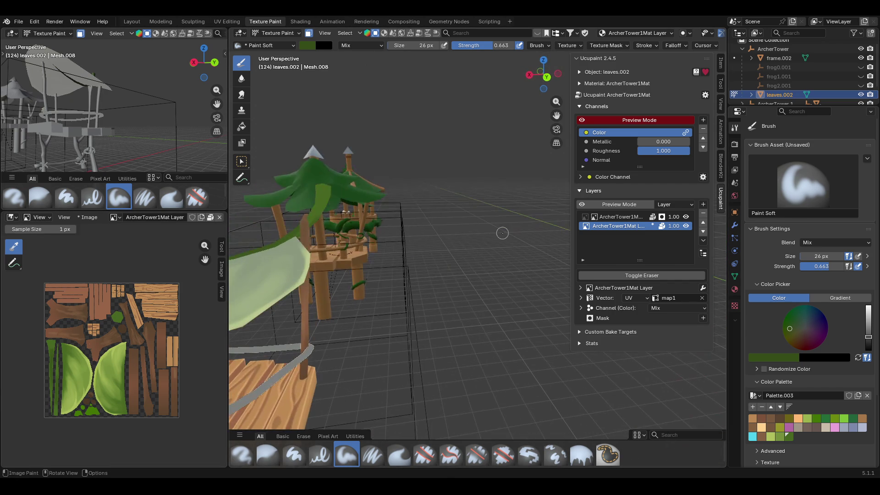
middle_drag(389, 279, 387, 259)
mouse_move(376, 222)
middle_down()
mouse_move(467, 135)
mouse_move(460, 202)
middle_up()
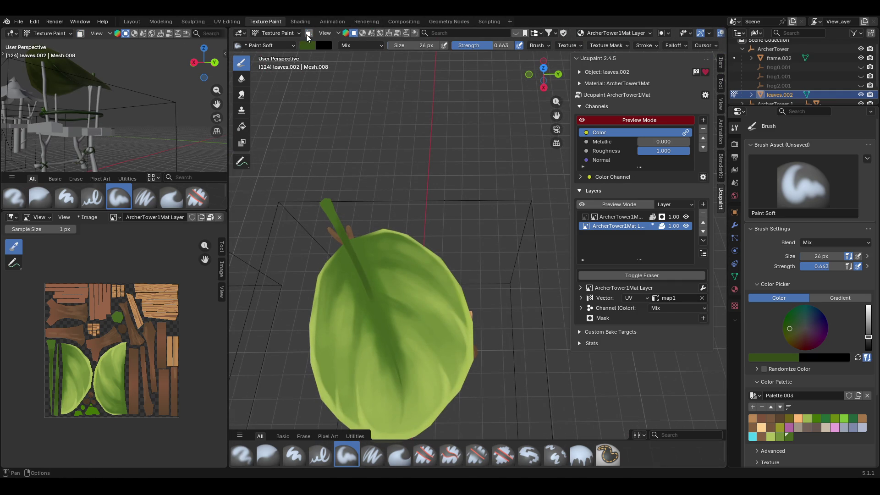
click(309, 33)
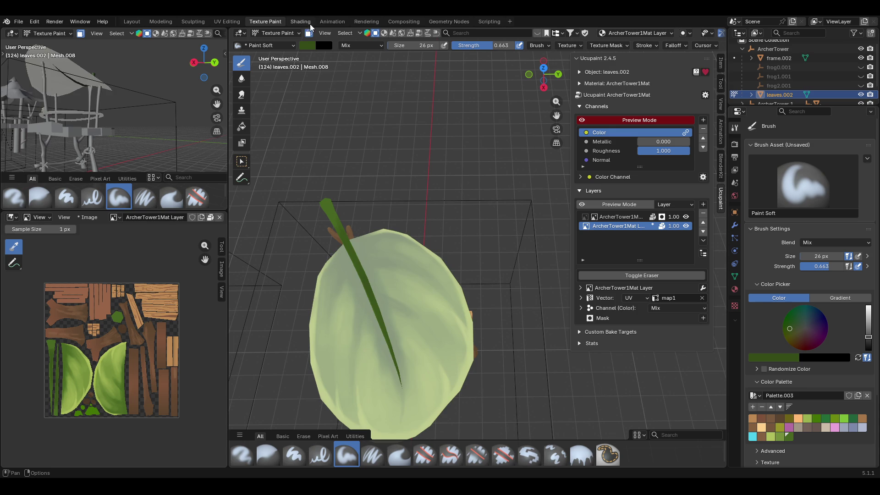
Turn face-selection masking off with M, orbit around the leaf, and choose the Smear brush.
key(m)
middle_drag(438, 333, 508, 420)
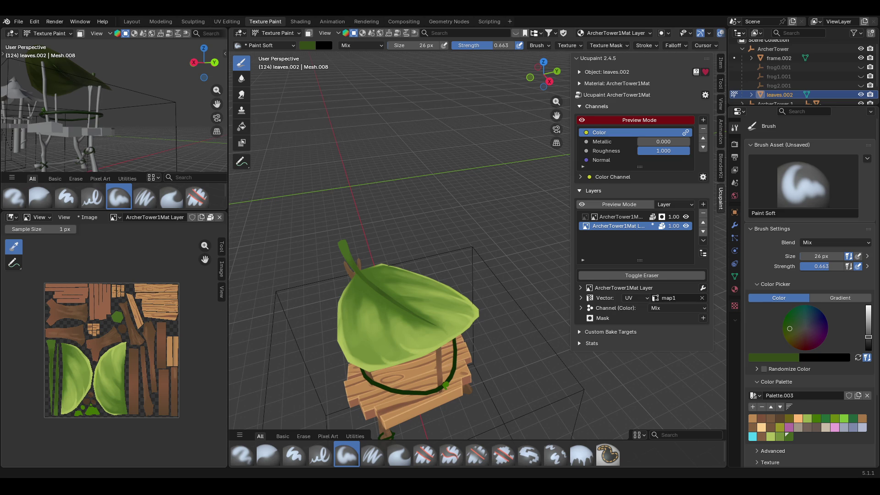
middle_drag(381, 183, 373, 221)
mouse_move(504, 207)
middle_down()
mouse_move(458, 284)
mouse_move(451, 318)
middle_up()
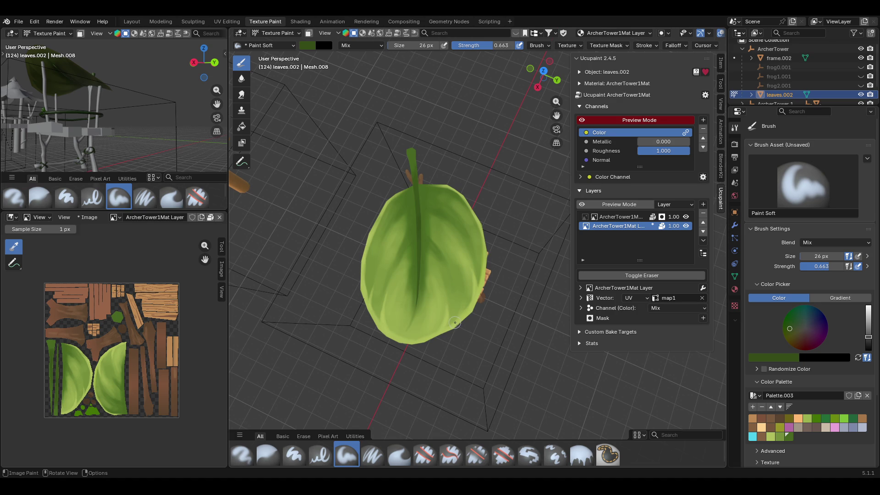
mouse_move(438, 388)
middle_down()
mouse_move(641, 376)
mouse_move(655, 366)
middle_up()
click(246, 100)
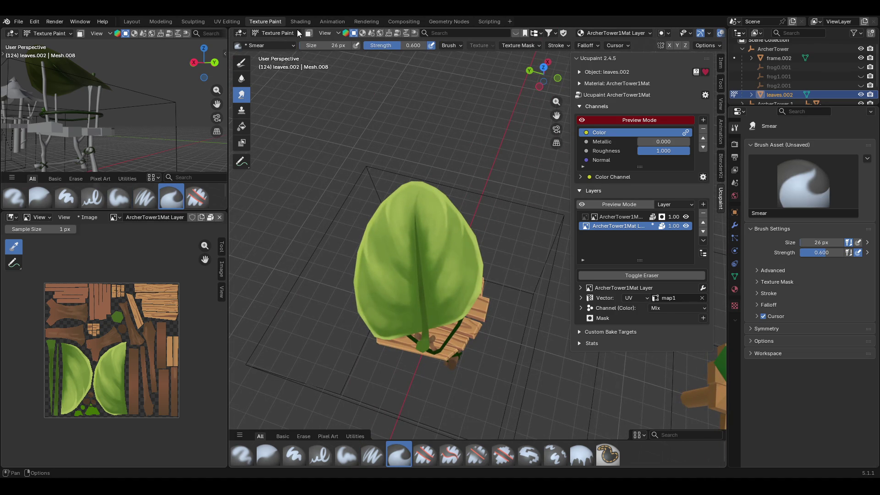
Smear the greens across the leaf with short strokes, softening them near its tip.
click(241, 162)
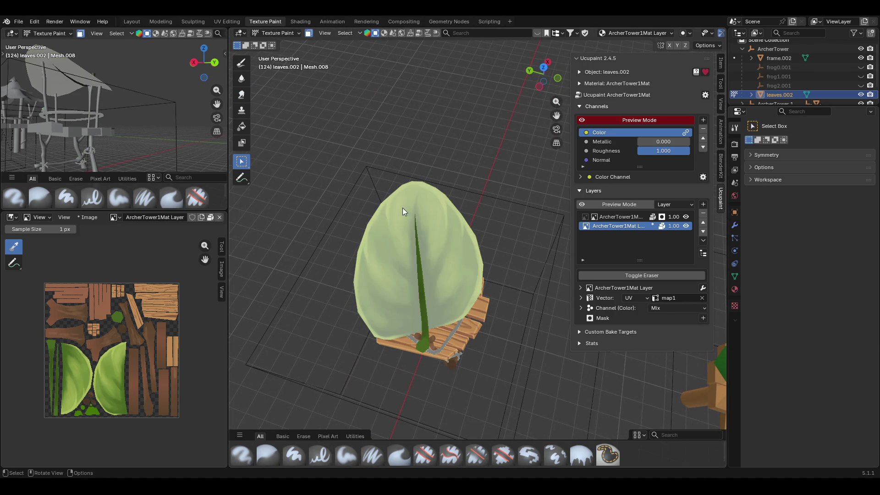
click(242, 94)
middle_drag(412, 215, 438, 215)
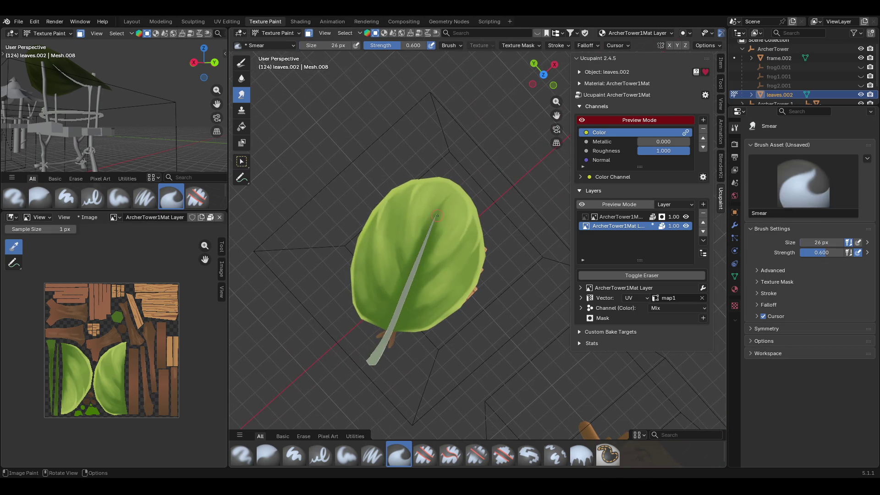
drag(420, 231, 452, 197)
click(449, 197)
mouse_move(452, 197)
mouse_down()
mouse_move(404, 256)
mouse_move(397, 240)
mouse_move(440, 205)
mouse_up()
mouse_move(410, 301)
mouse_down()
mouse_move(429, 280)
mouse_move(421, 287)
mouse_up()
mouse_move(468, 203)
middle_down()
mouse_move(416, 208)
mouse_move(500, 209)
mouse_move(300, 191)
mouse_move(282, 153)
middle_up()
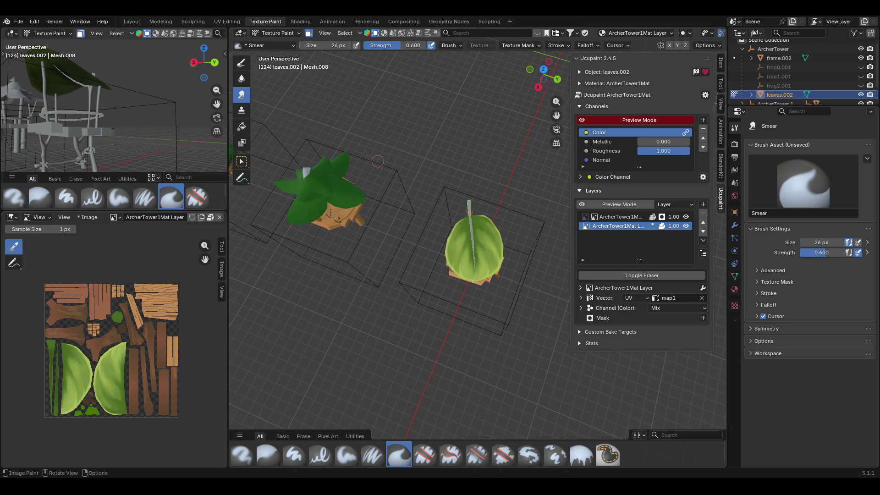
Try the Fill tool in gradient mode, then undo back to Paint Soft.
click(241, 126)
click(834, 287)
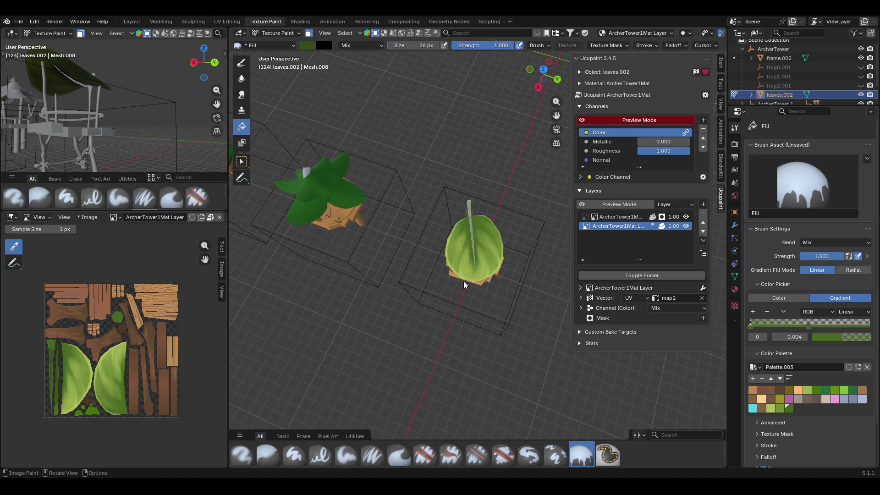
key(ctrl+z)
key(ctrl+z)
key(ctrl+z)
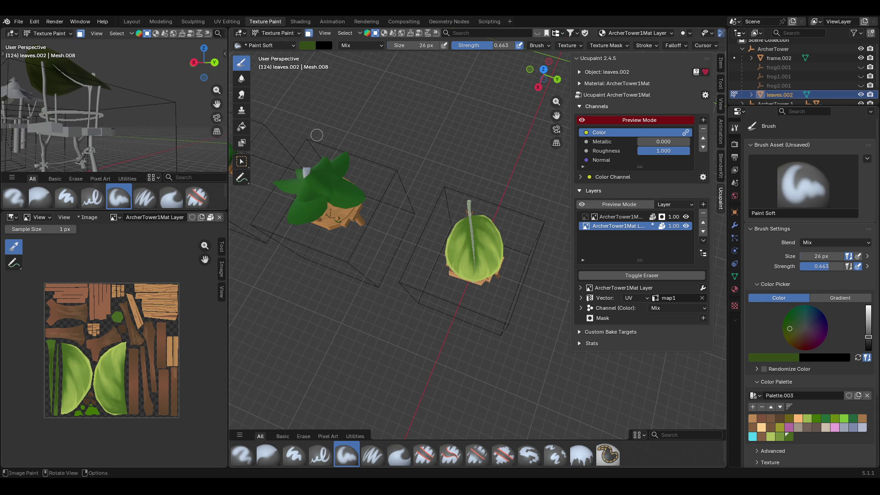
Lay a darkening green gradient fill across the leaf roof.
click(242, 126)
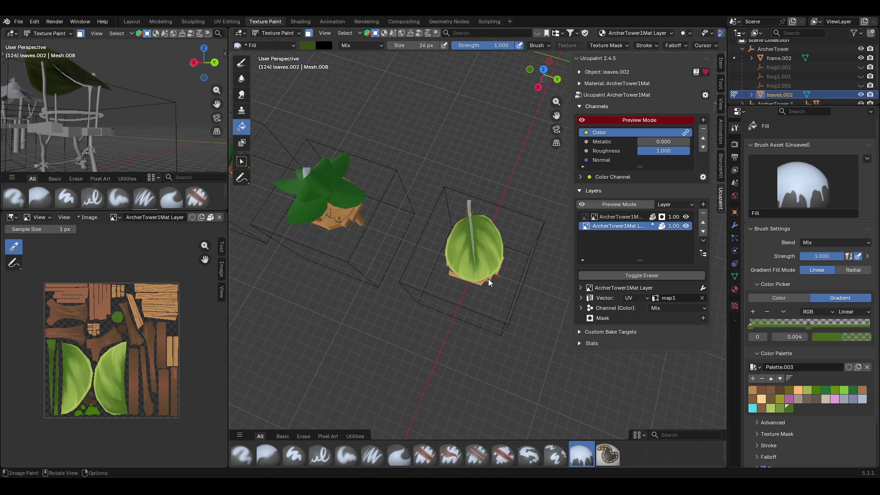
key(ctrl+z)
click(242, 127)
click(452, 217)
drag(488, 286, 490, 301)
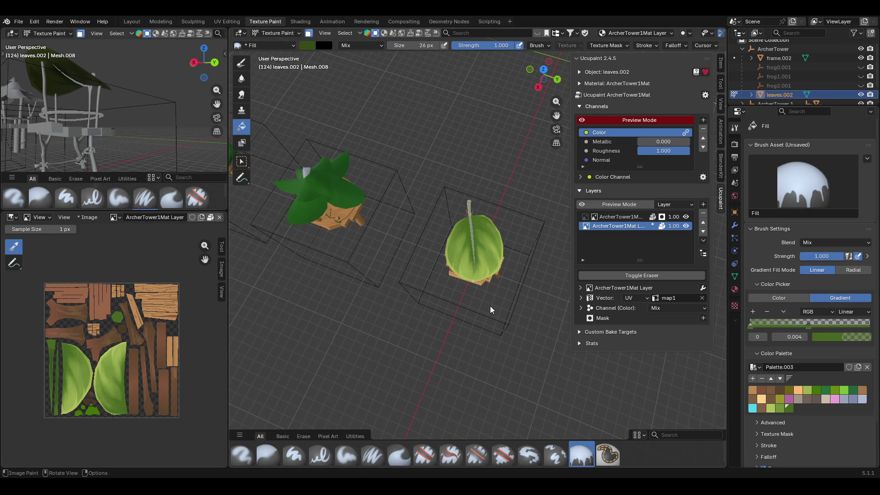
mouse_move(449, 294)
middle_down()
mouse_move(501, 268)
mouse_move(592, 268)
mouse_move(587, 310)
mouse_move(257, 253)
mouse_move(448, 284)
mouse_move(458, 320)
mouse_move(410, 305)
mouse_move(359, 269)
mouse_move(455, 281)
mouse_move(529, 275)
mouse_move(495, 276)
middle_up()
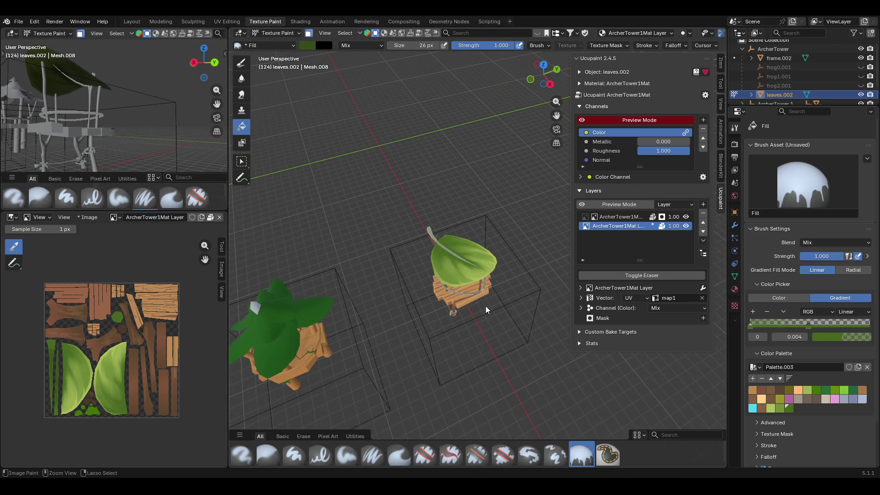
Save ArcherTower.blend and orbit to inspect both models from above.
key(ctrl+s)
middle_drag(524, 340, 501, 293)
mouse_move(480, 189)
middle_down()
mouse_move(494, 174)
mouse_move(490, 194)
mouse_move(515, 262)
mouse_move(527, 227)
mouse_move(522, 163)
mouse_move(484, 243)
mouse_move(482, 234)
middle_up()
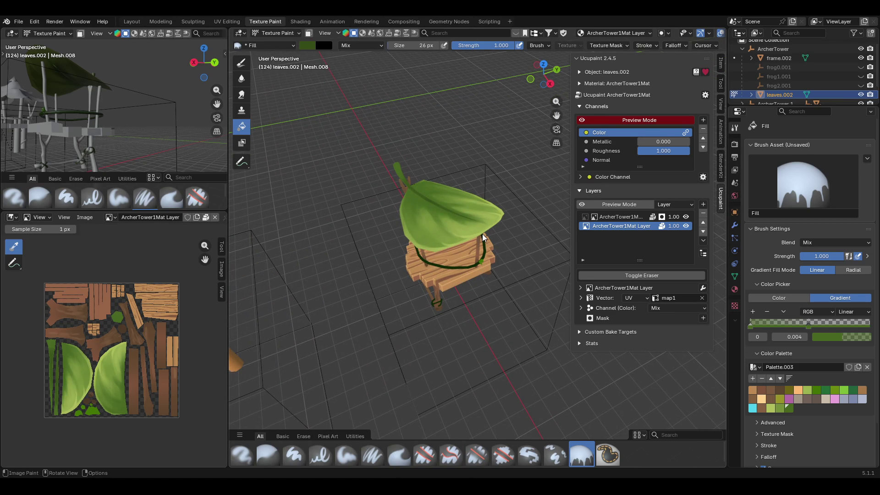
mouse_move(472, 262)
middle_down()
mouse_move(466, 222)
mouse_move(424, 317)
mouse_move(471, 271)
mouse_move(468, 365)
mouse_move(473, 335)
mouse_move(508, 333)
mouse_move(520, 300)
mouse_move(541, 284)
middle_up()
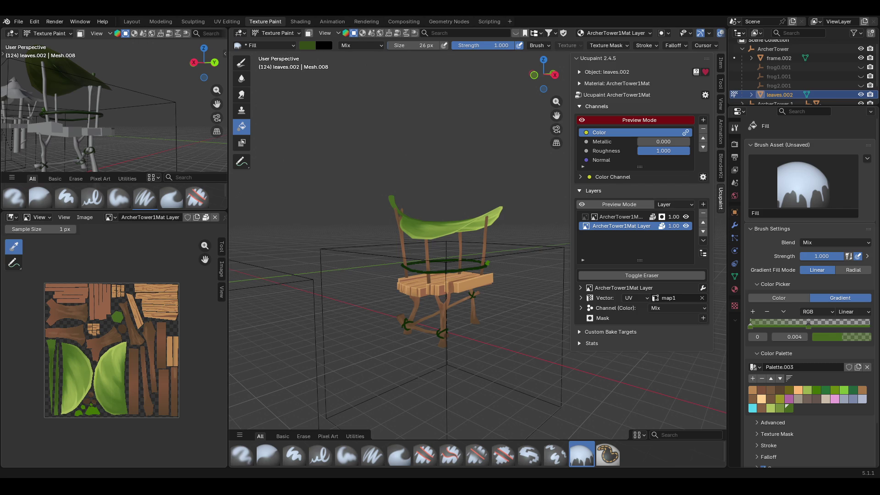
mouse_move(441, 238)
middle_down()
mouse_move(456, 266)
mouse_move(400, 229)
mouse_move(423, 214)
mouse_move(466, 264)
mouse_move(457, 304)
mouse_move(491, 336)
mouse_move(486, 302)
middle_up()
mouse_move(479, 353)
middle_down()
mouse_move(481, 326)
mouse_move(416, 326)
mouse_move(386, 263)
mouse_move(334, 261)
mouse_move(382, 237)
mouse_move(433, 276)
middle_up()
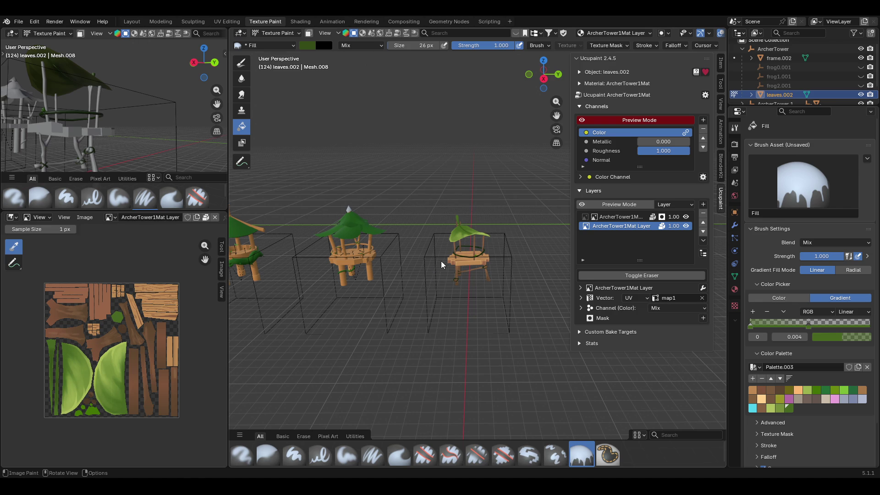
mouse_move(450, 255)
middle_down()
mouse_move(469, 219)
mouse_move(469, 351)
mouse_move(459, 262)
mouse_move(477, 227)
mouse_move(485, 302)
mouse_move(519, 246)
mouse_move(601, 240)
mouse_move(684, 265)
mouse_move(483, 286)
mouse_move(486, 260)
middle_up()
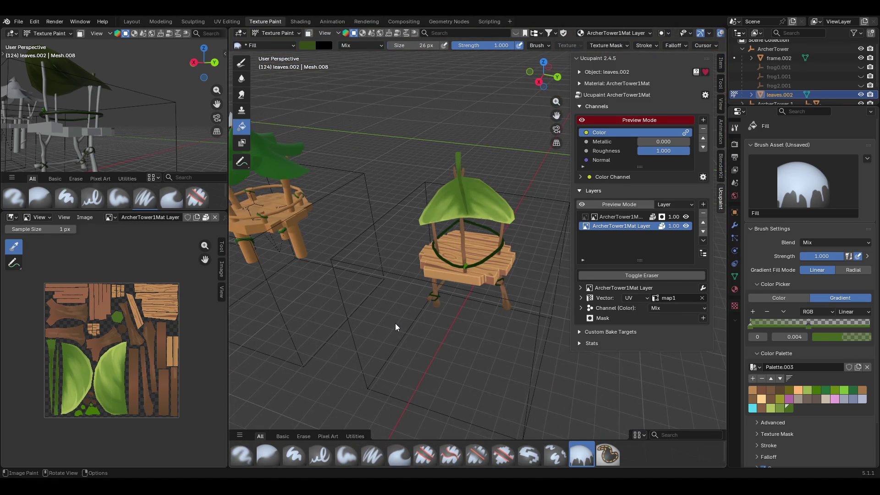
middle_drag(394, 323, 405, 359)
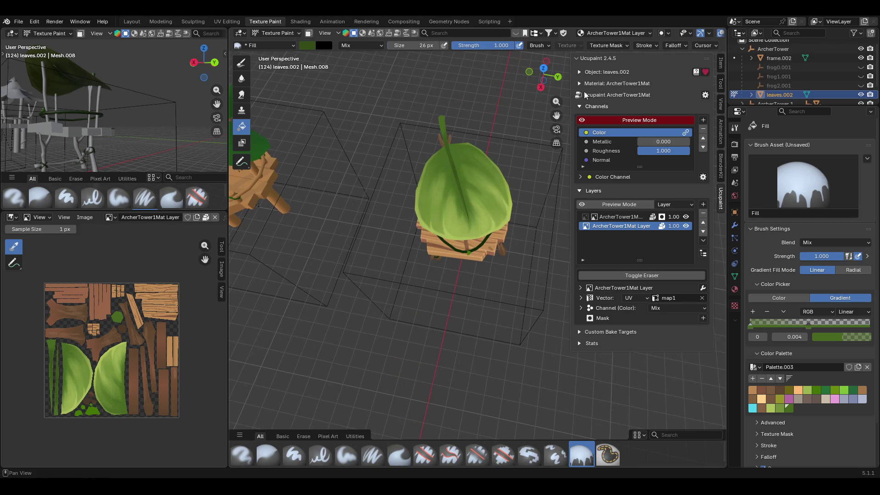
Turn the channel preview off and back on to compare the leaf shading.
click(591, 120)
mouse_move(465, 310)
middle_down()
mouse_move(546, 265)
mouse_move(532, 250)
mouse_move(524, 309)
mouse_move(503, 310)
mouse_move(487, 341)
mouse_move(353, 267)
mouse_move(444, 273)
mouse_move(600, 215)
middle_up()
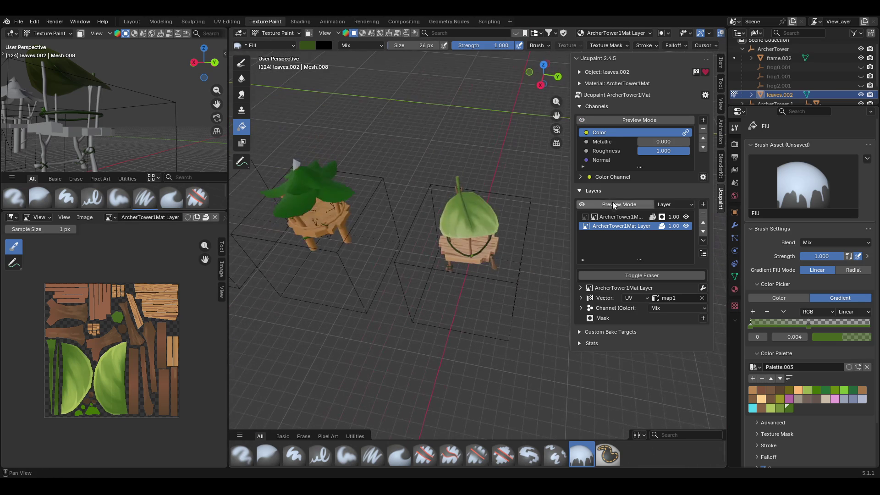
click(596, 120)
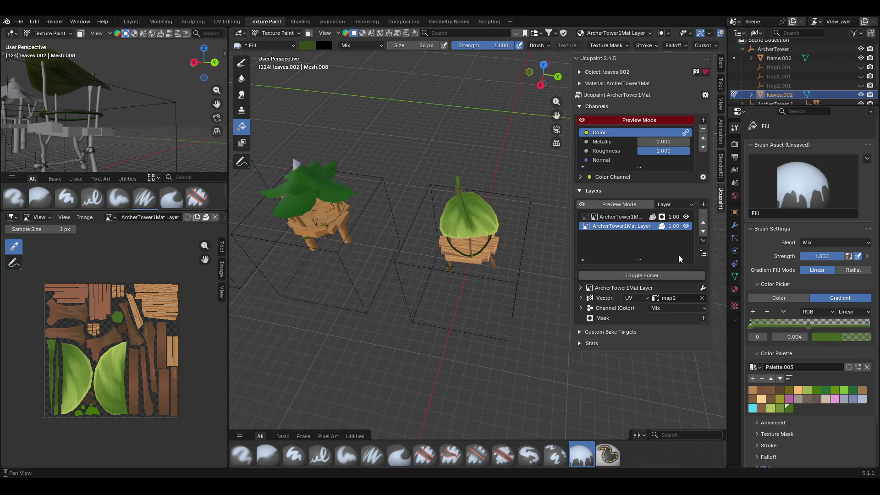
Add a Linear Color Ramp to the leaf layer and toggle it to compare.
click(704, 288)
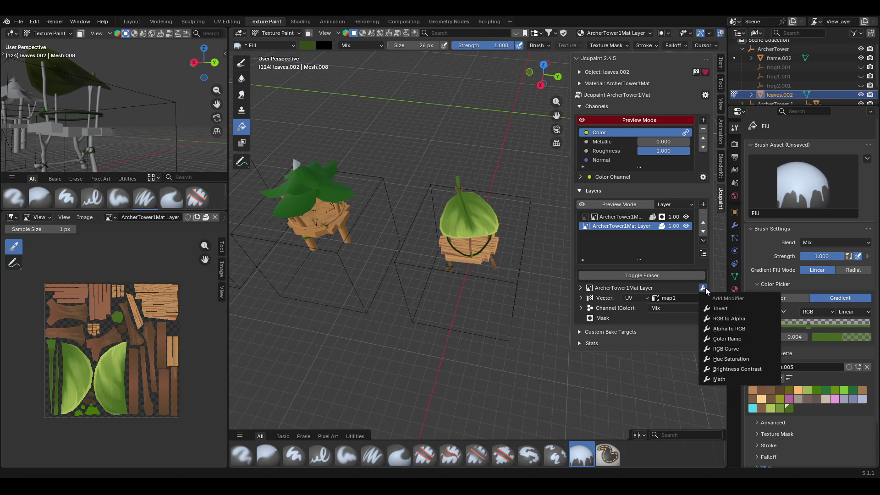
click(745, 339)
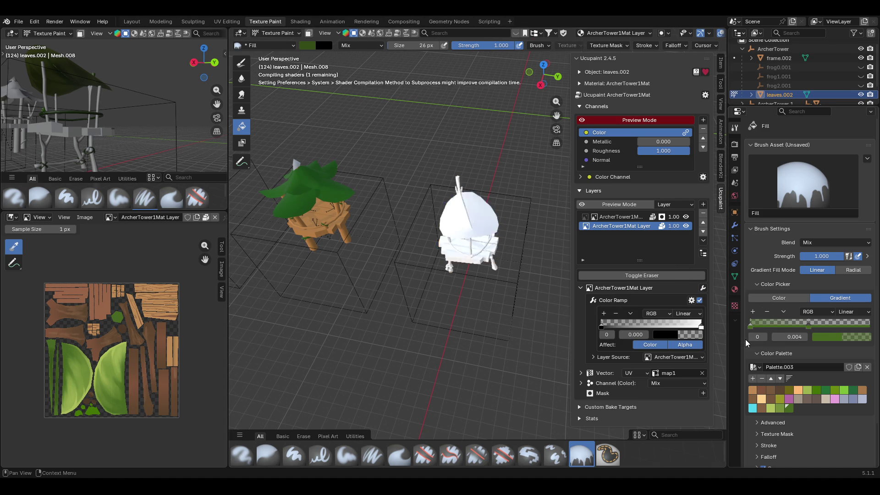
click(692, 316)
click(692, 316)
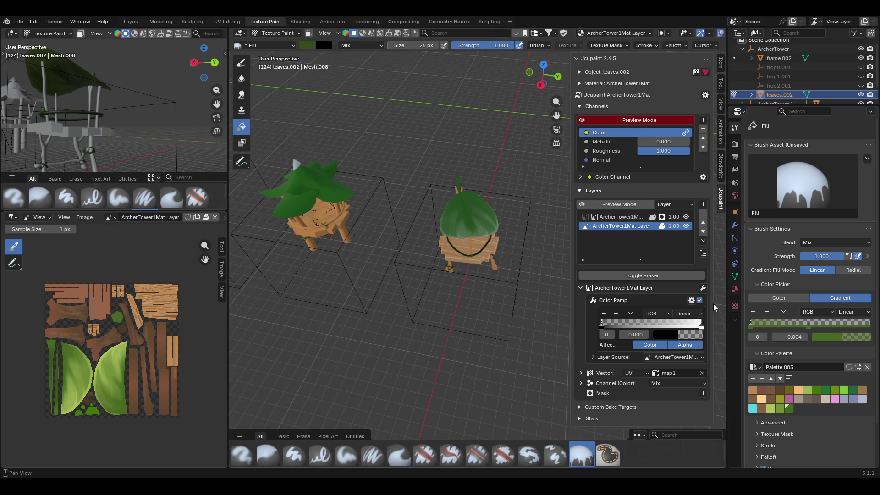
click(699, 301)
click(699, 300)
click(700, 301)
click(699, 301)
click(699, 300)
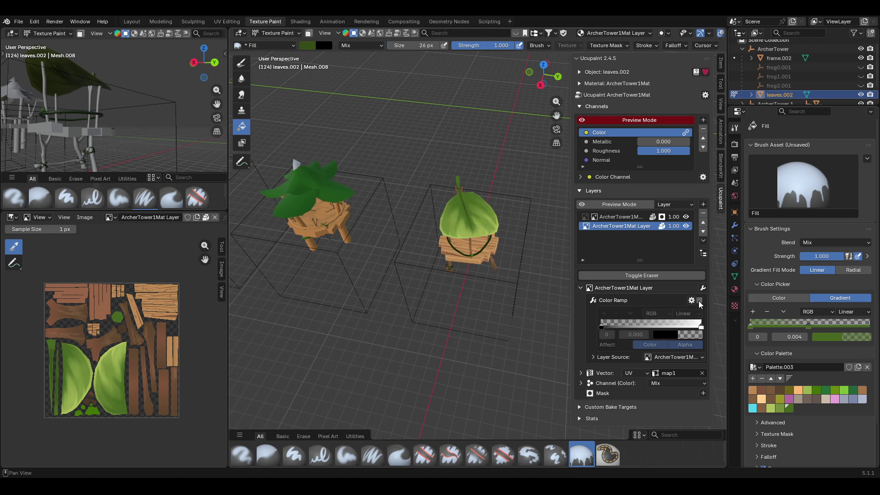
Switch to the Paint Soft brush and undo the Color Ramp off the layer.
mouse_move(488, 259)
middle_down()
mouse_move(500, 215)
mouse_move(522, 192)
mouse_move(534, 191)
mouse_move(490, 227)
mouse_move(472, 259)
middle_up()
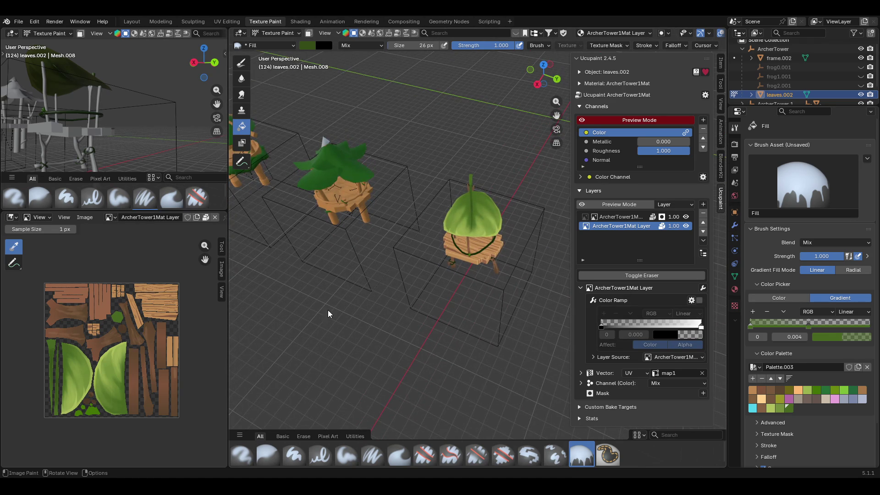
key(shift+space)
key(ctrl+z)
key(ctrl+z)
key(ctrl+z)
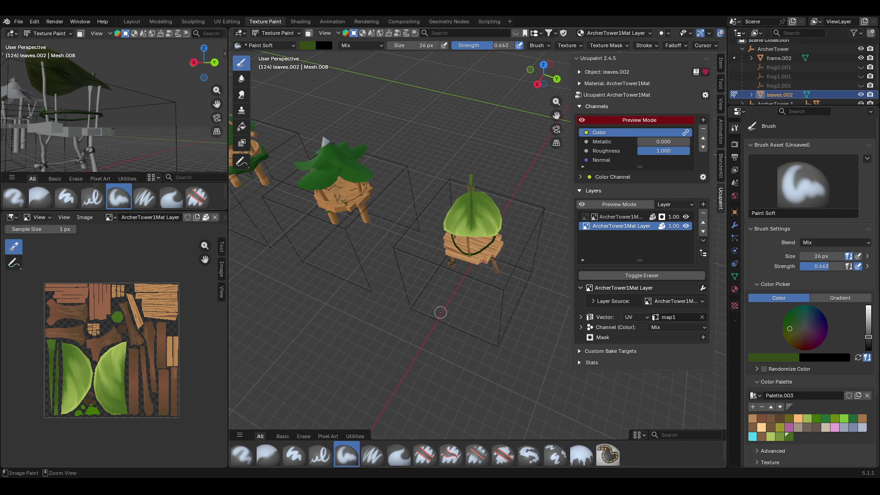
Enable face-selection masking, select all leaf faces with A, and open the new-layer menu.
middle_drag(418, 261, 428, 254)
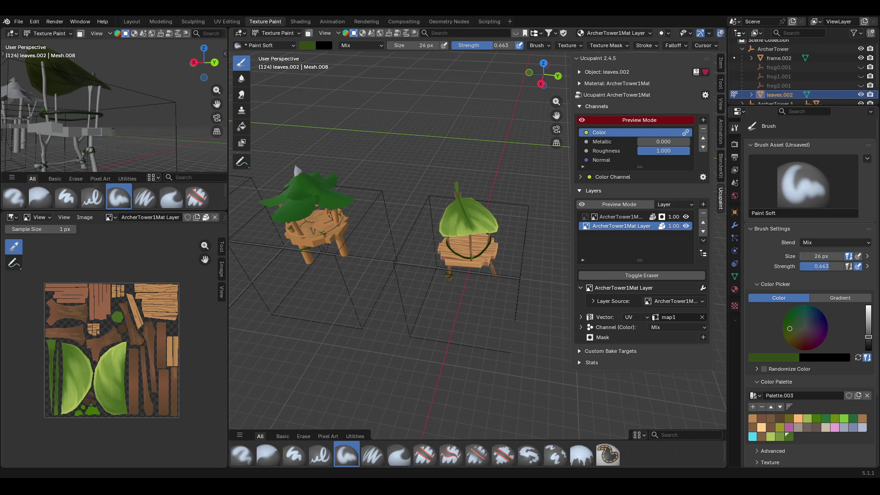
middle_drag(461, 311, 454, 422)
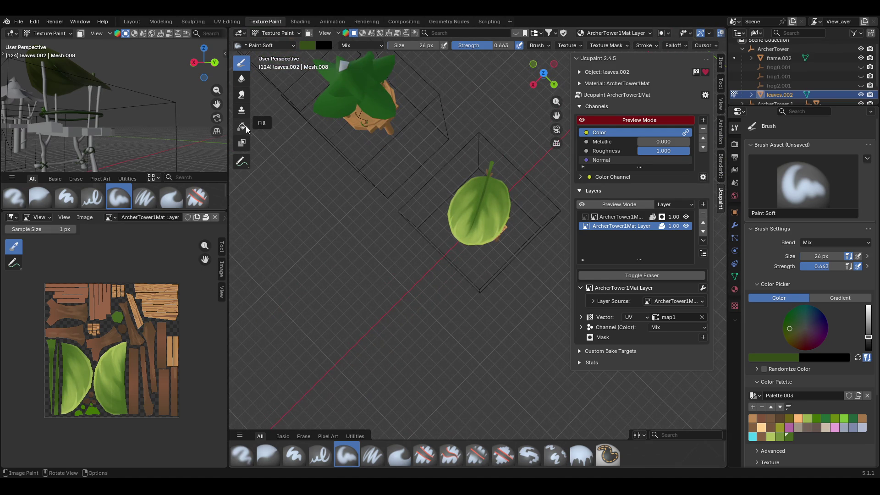
click(309, 33)
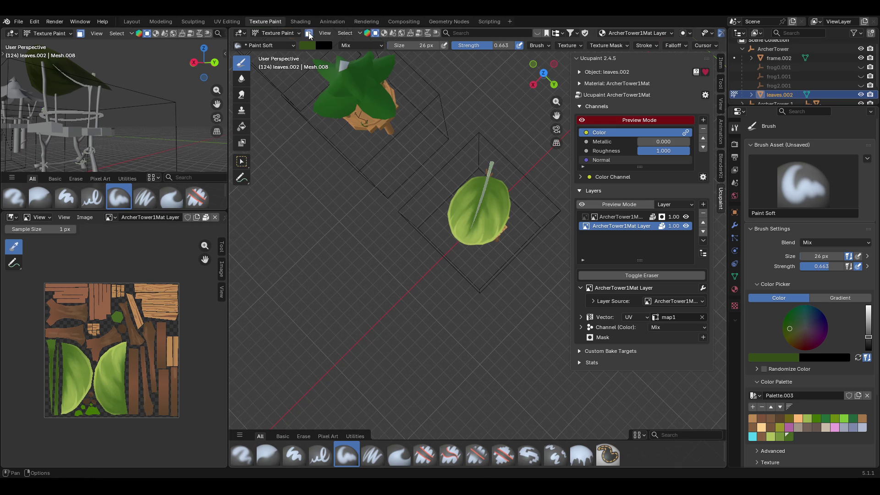
click(245, 163)
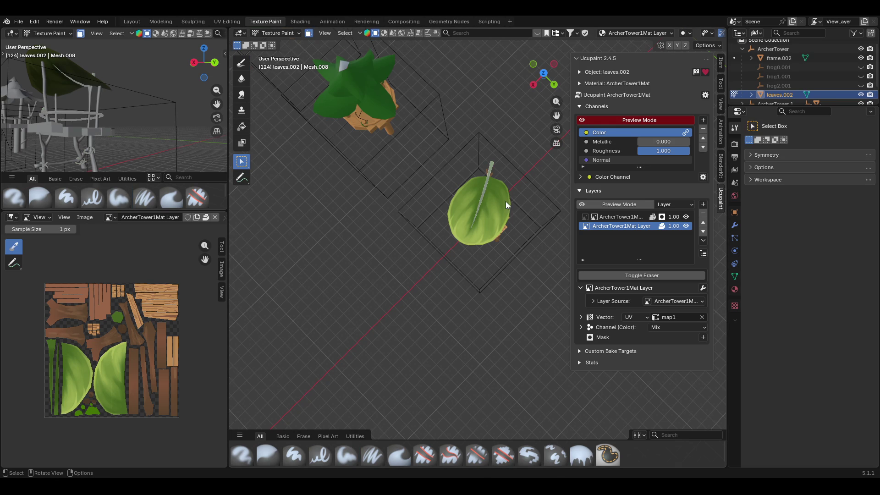
click(486, 204)
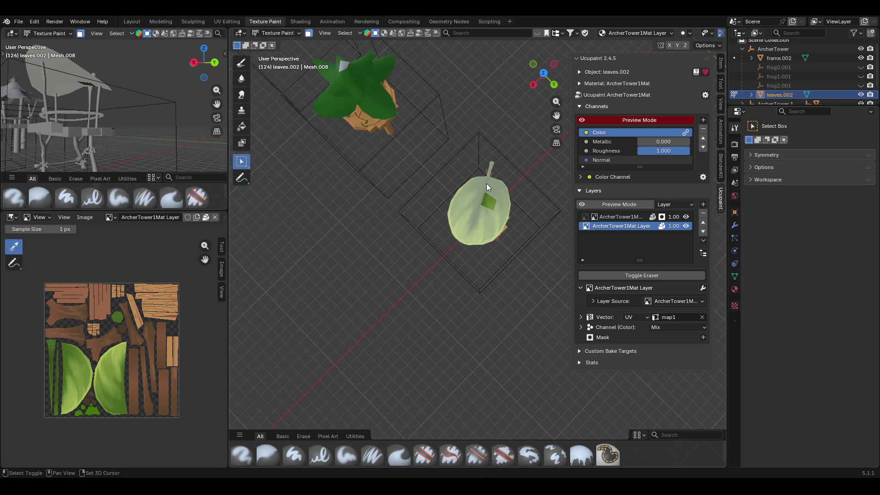
key(a)
middle_drag(487, 183, 486, 147)
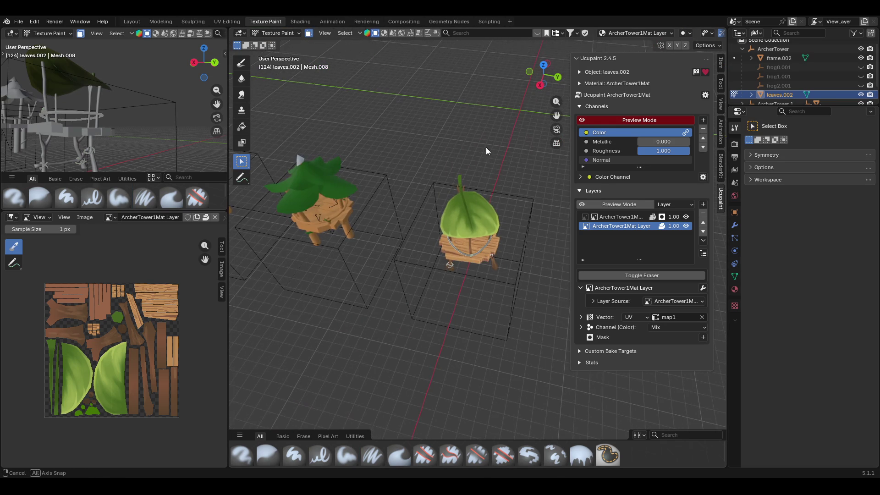
click(703, 205)
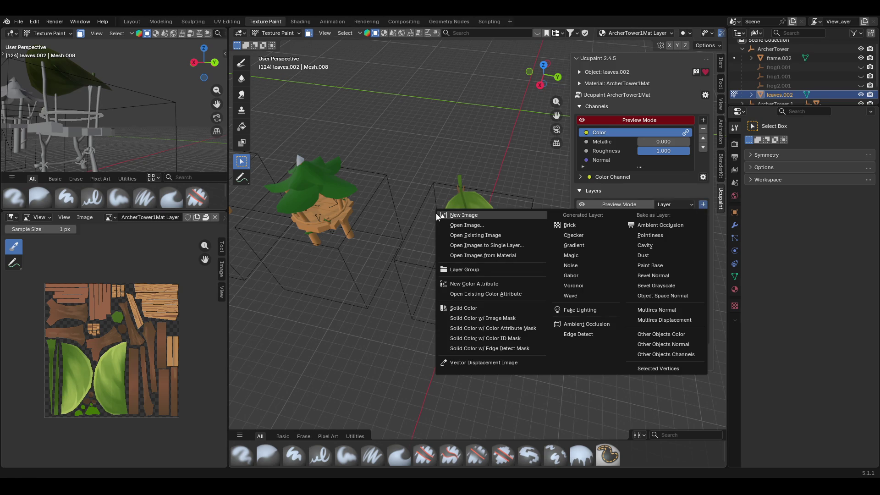
Add a new image layer and fill the leaf with bright green.
click(440, 215)
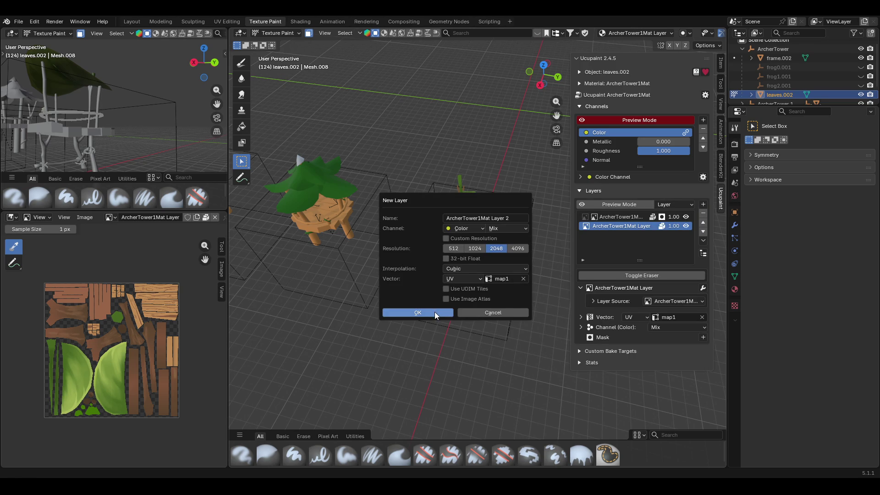
click(434, 312)
click(244, 128)
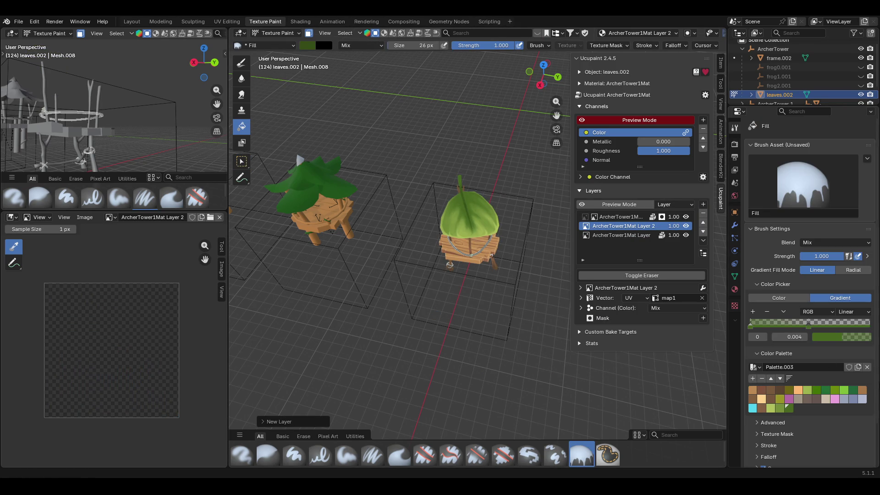
click(779, 299)
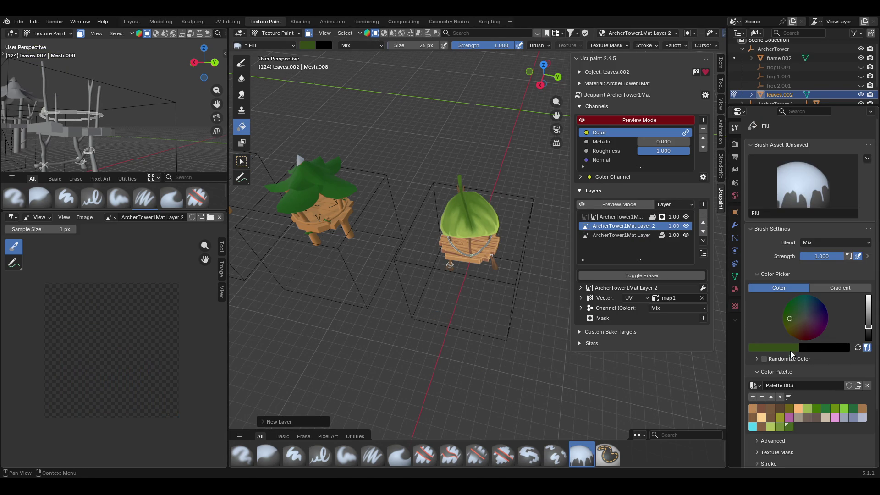
click(791, 313)
drag(866, 331, 868, 296)
click(477, 220)
Try Add and Subtract blends on the new layer, settling on Multiply.
middle_drag(508, 255, 546, 241)
click(704, 307)
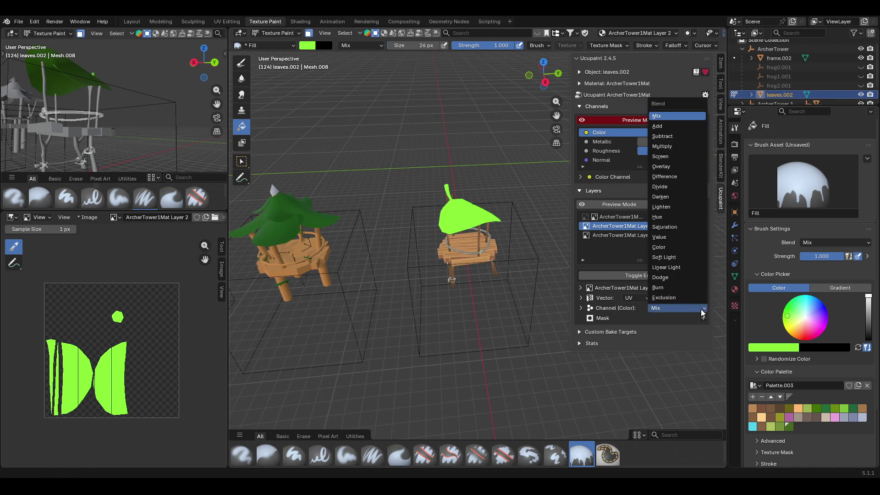
click(661, 132)
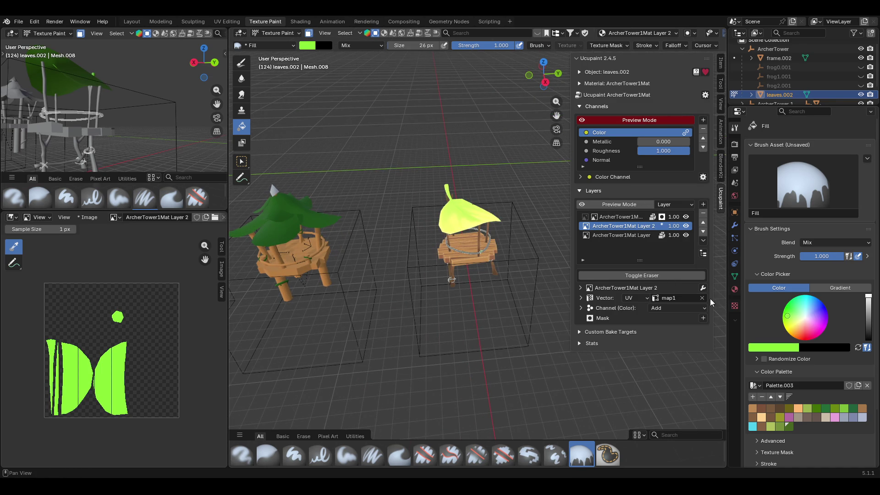
drag(872, 300, 872, 311)
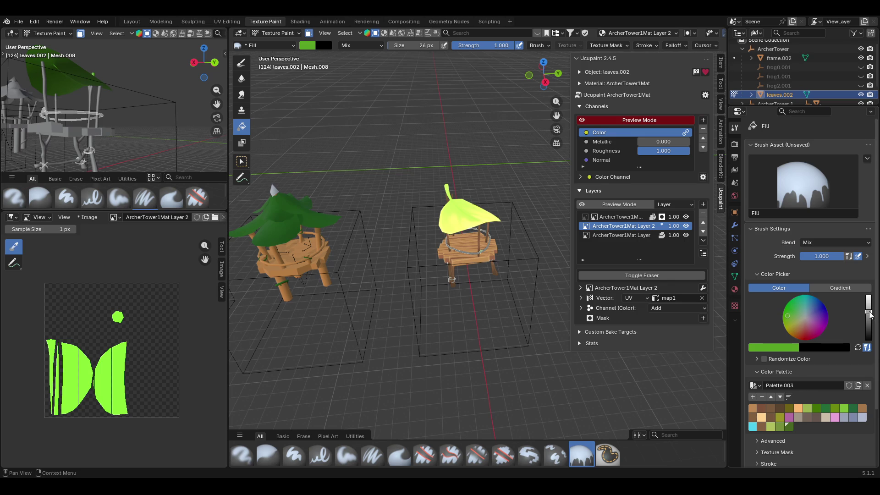
middle_drag(491, 247, 507, 196)
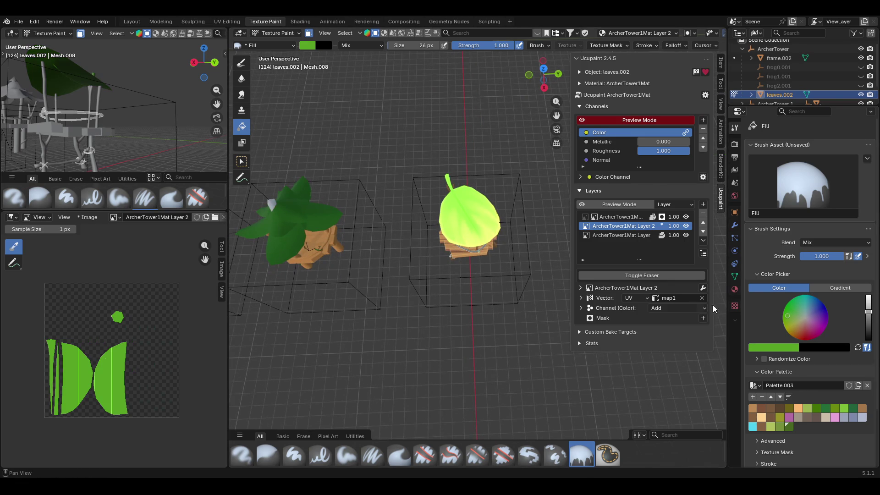
click(704, 307)
click(672, 144)
mouse_move(541, 229)
middle_down()
mouse_move(513, 289)
mouse_move(548, 265)
mouse_move(480, 294)
mouse_move(486, 286)
middle_up()
click(696, 307)
click(675, 146)
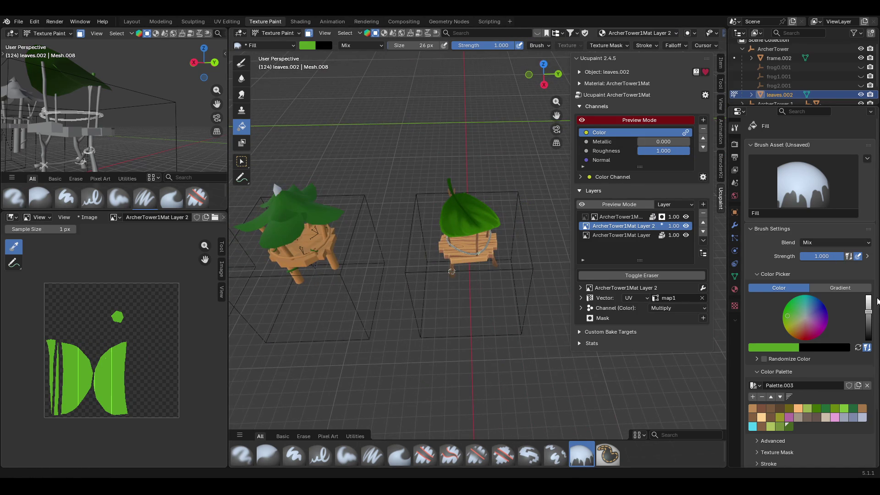
Refill the leaf with a lighter green and toggle the layer's visibility to compare.
mouse_move(452, 202)
middle_down()
mouse_move(361, 206)
mouse_move(306, 232)
mouse_move(431, 193)
mouse_move(494, 215)
mouse_move(488, 219)
middle_up()
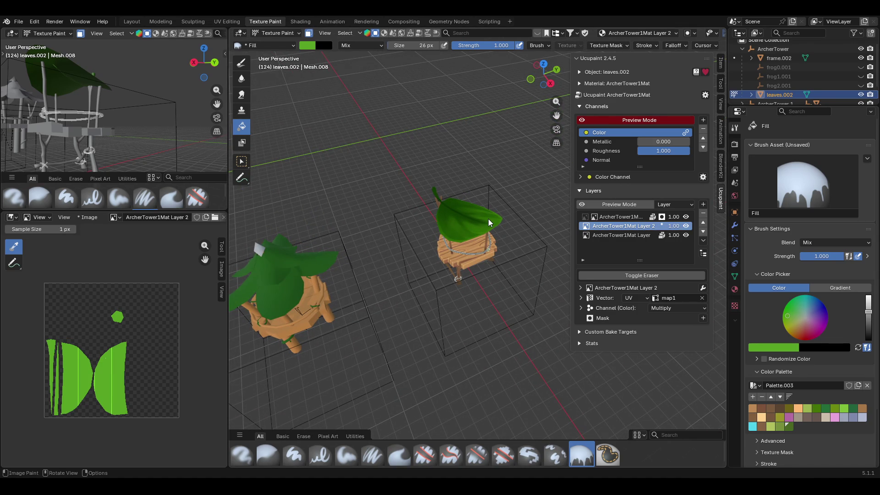
drag(868, 312, 868, 300)
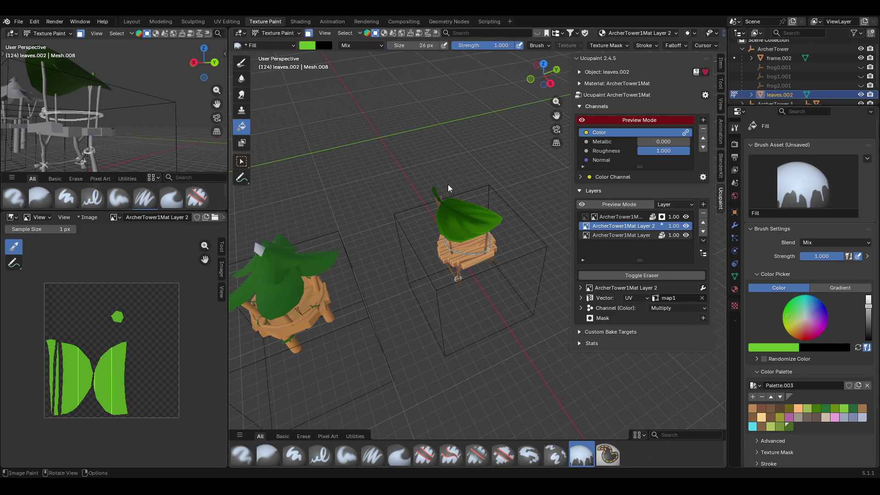
click(463, 213)
mouse_move(467, 216)
middle_down()
mouse_move(573, 237)
mouse_move(577, 321)
mouse_move(641, 239)
mouse_move(664, 229)
middle_up()
click(686, 226)
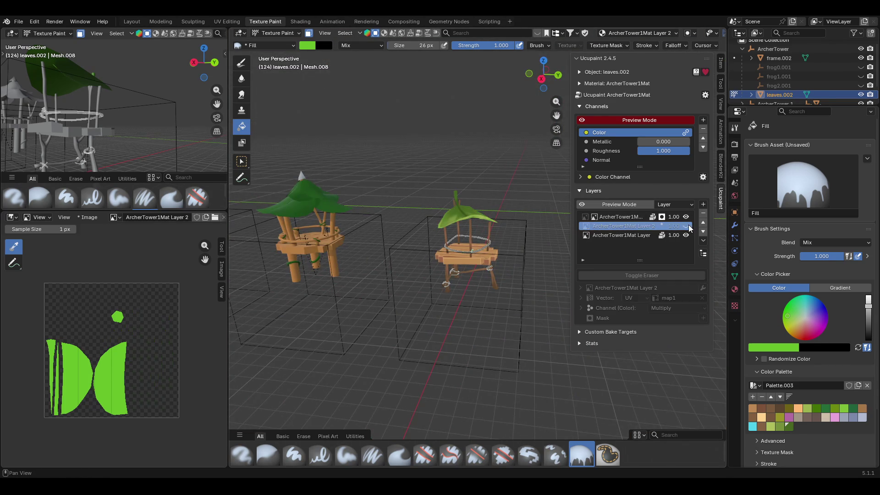
middle_drag(411, 137, 516, 197)
click(685, 227)
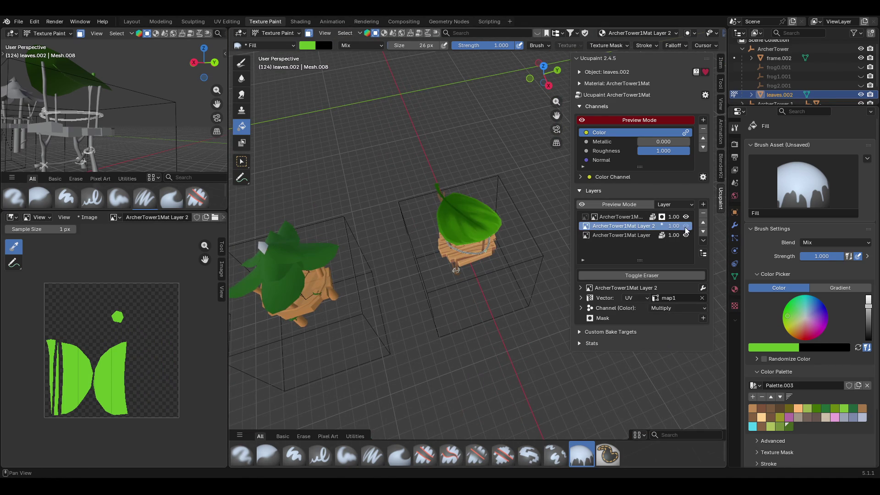
click(686, 225)
click(686, 226)
drag(787, 315, 787, 322)
mouse_move(505, 245)
middle_down()
mouse_move(542, 292)
mouse_move(616, 271)
mouse_move(499, 222)
mouse_move(569, 226)
middle_up()
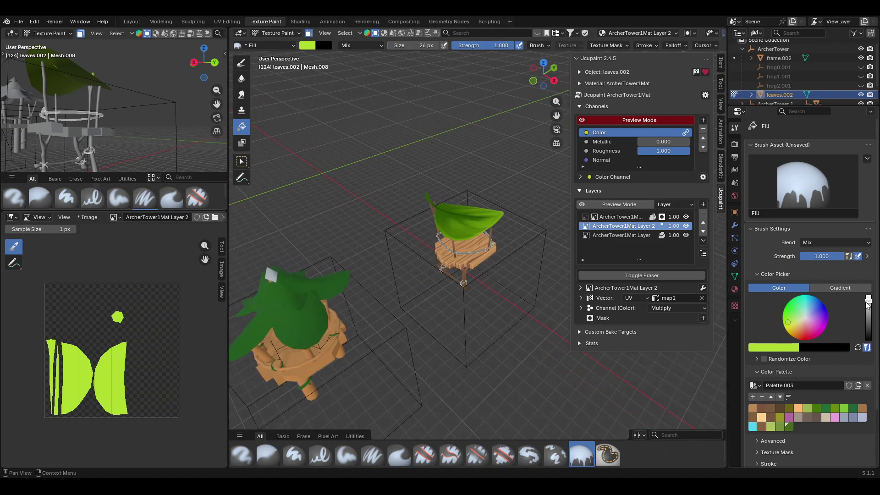
Refill the leaf with a slightly darker adjusted green.
mouse_move(527, 230)
middle_down()
mouse_move(512, 246)
mouse_move(512, 219)
mouse_move(527, 220)
middle_up()
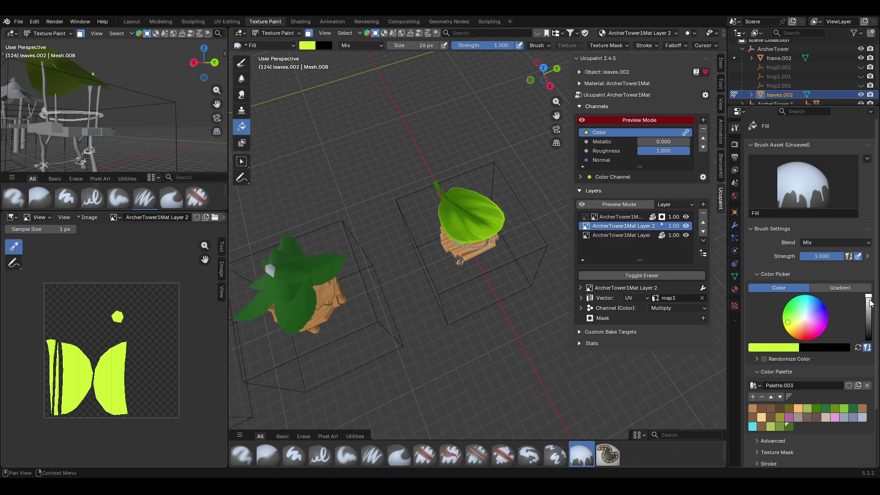
click(863, 300)
click(488, 217)
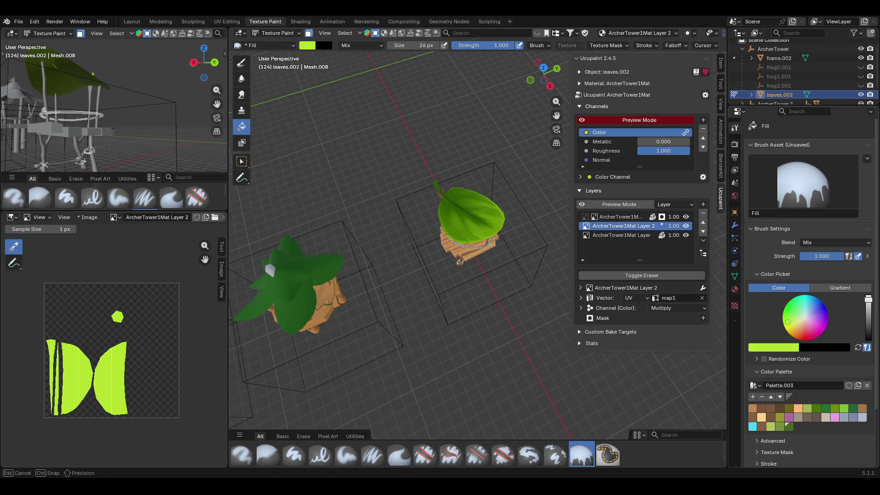
click(868, 299)
mouse_move(488, 217)
middle_down()
mouse_move(524, 240)
mouse_move(453, 219)
mouse_move(427, 186)
mouse_move(559, 233)
mouse_move(576, 291)
mouse_move(551, 291)
middle_up()
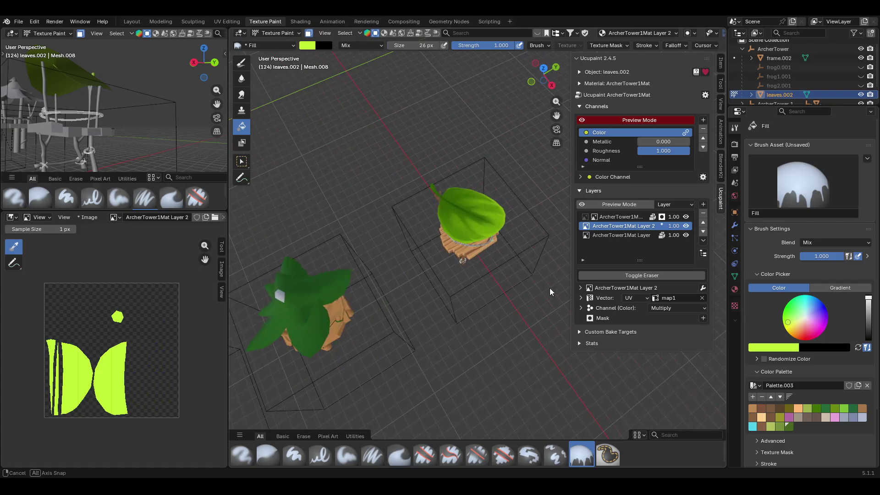
Turn off channel preview mode and inspect the leaf roof's regular shading.
click(581, 121)
mouse_move(560, 133)
middle_down()
mouse_move(397, 95)
mouse_move(263, 150)
mouse_move(470, 142)
middle_up()
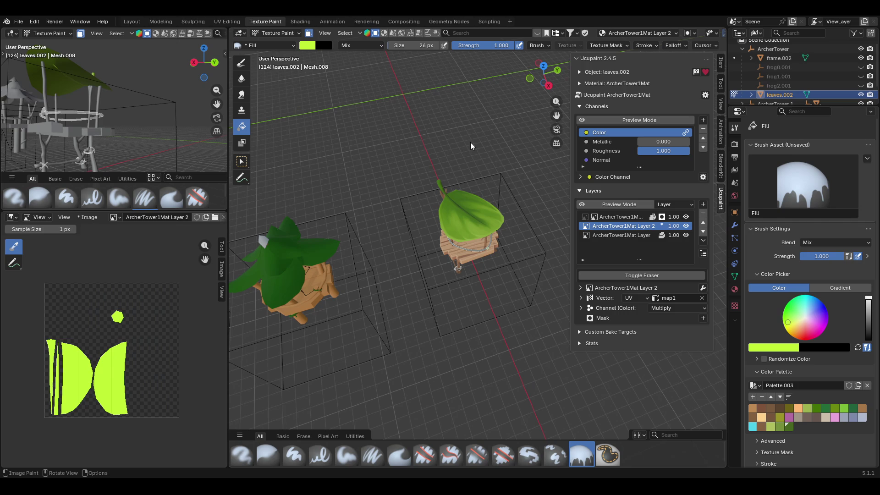
scroll(480, 188, up, 5)
mouse_move(527, 295)
middle_down()
mouse_move(528, 273)
mouse_move(526, 288)
mouse_move(508, 252)
middle_up()
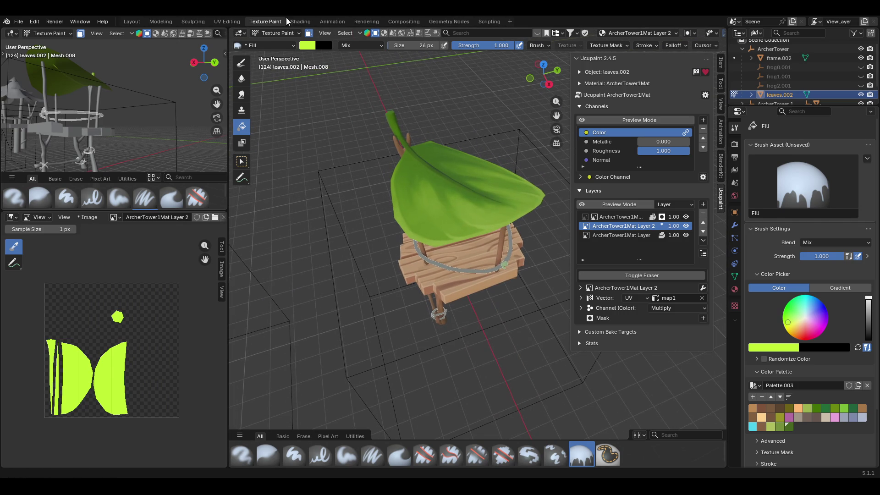
click(308, 33)
mouse_move(348, 151)
middle_down()
mouse_move(367, 171)
mouse_move(478, 131)
mouse_move(507, 144)
mouse_move(342, 196)
mouse_move(339, 167)
mouse_move(337, 260)
mouse_move(369, 283)
mouse_move(401, 250)
mouse_move(426, 243)
middle_up()
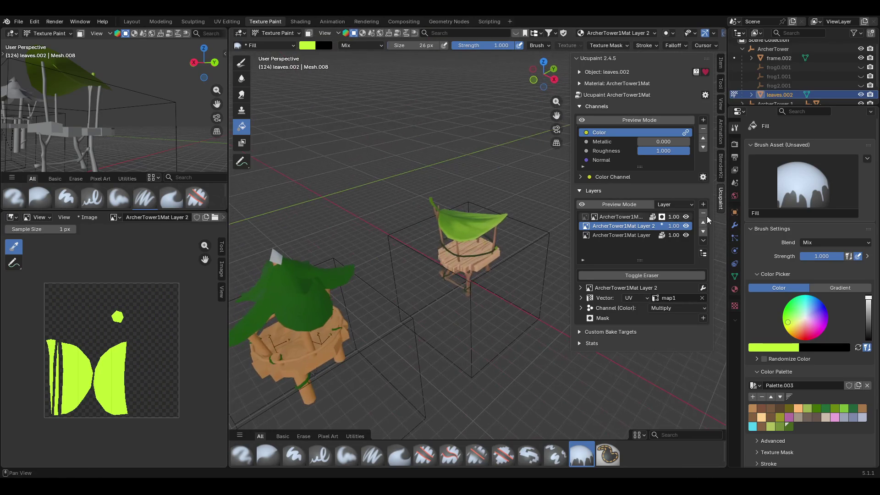
Toggle Layer 2 and a lower paint layer off and on to compare leaf colours.
click(686, 226)
click(686, 226)
click(686, 226)
click(686, 226)
mouse_move(478, 139)
middle_down()
mouse_move(430, 205)
mouse_move(472, 205)
middle_up()
scroll(475, 188, up, 4)
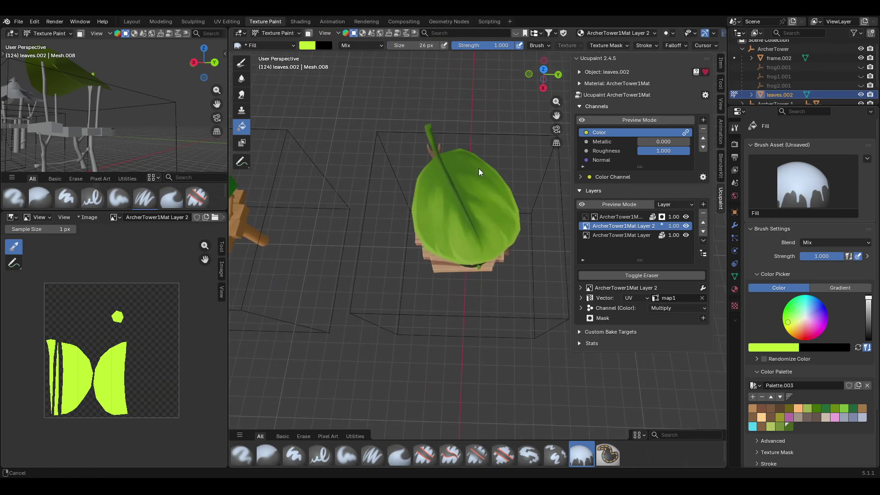
click(686, 218)
click(686, 218)
mouse_move(524, 310)
middle_down()
mouse_move(529, 265)
mouse_move(609, 271)
mouse_move(230, 295)
mouse_move(625, 304)
mouse_move(457, 277)
mouse_move(469, 288)
middle_up()
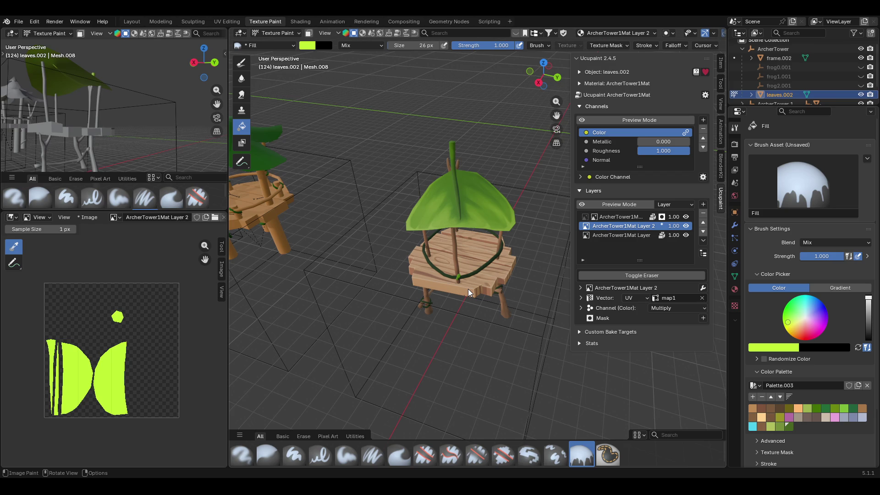
mouse_move(467, 287)
middle_down()
mouse_move(430, 257)
mouse_move(463, 266)
mouse_move(476, 308)
mouse_move(513, 267)
mouse_move(532, 277)
mouse_move(384, 291)
mouse_move(347, 307)
middle_up()
Compare Layer 2 again, then re-enable channel preview with Layer 2's lime paint shown.
click(685, 226)
click(685, 226)
mouse_move(527, 248)
middle_down()
mouse_move(403, 250)
mouse_move(500, 203)
mouse_move(508, 169)
mouse_move(496, 271)
middle_up()
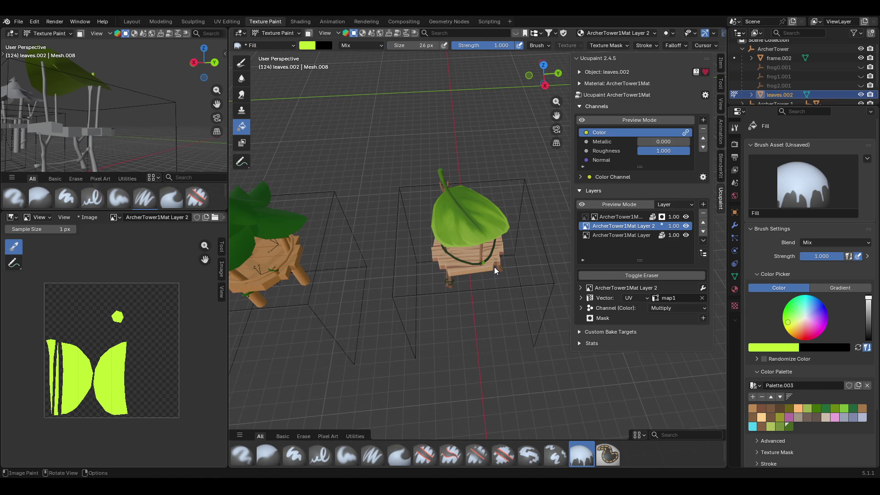
mouse_move(494, 267)
middle_down()
mouse_move(497, 190)
mouse_move(532, 139)
mouse_move(538, 196)
mouse_move(560, 156)
mouse_move(611, 117)
mouse_move(485, 127)
mouse_move(757, 246)
middle_up()
click(686, 226)
mouse_move(541, 285)
middle_down()
mouse_move(504, 337)
mouse_move(568, 307)
mouse_move(570, 192)
middle_up()
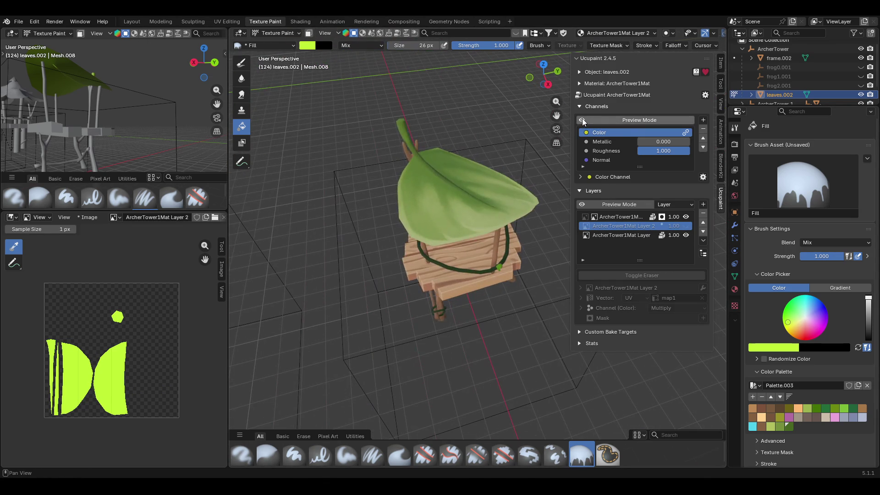
click(582, 120)
click(686, 226)
mouse_move(503, 331)
middle_down()
mouse_move(373, 317)
mouse_move(240, 324)
mouse_move(544, 304)
mouse_move(551, 276)
mouse_move(530, 238)
mouse_move(519, 247)
mouse_move(494, 348)
mouse_move(684, 233)
middle_up()
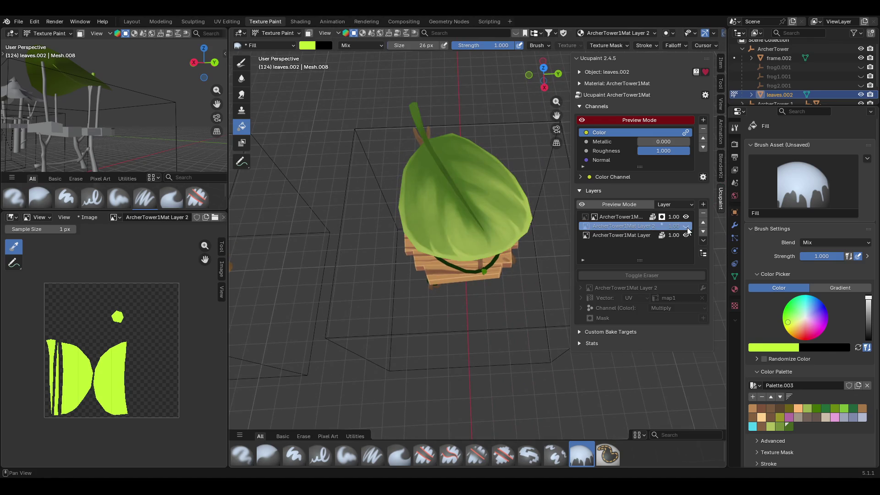
mouse_move(423, 323)
middle_down()
mouse_move(441, 276)
mouse_move(425, 307)
middle_up()
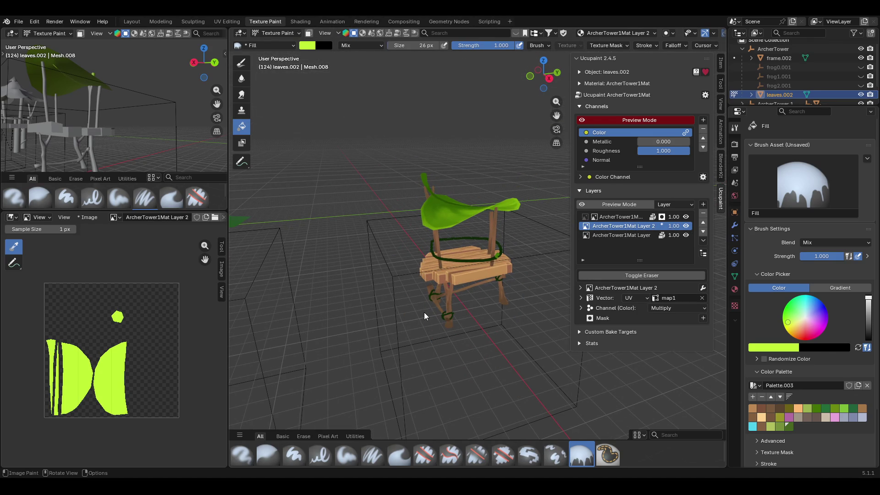
Sample dark, bright and mid greens from the leaf with the brush colour eyedropper.
middle_drag(425, 312, 438, 215)
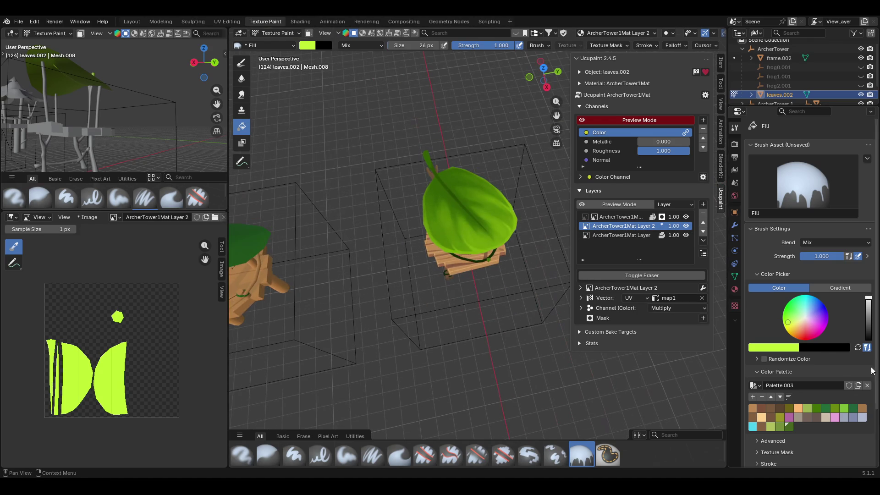
click(773, 350)
click(791, 336)
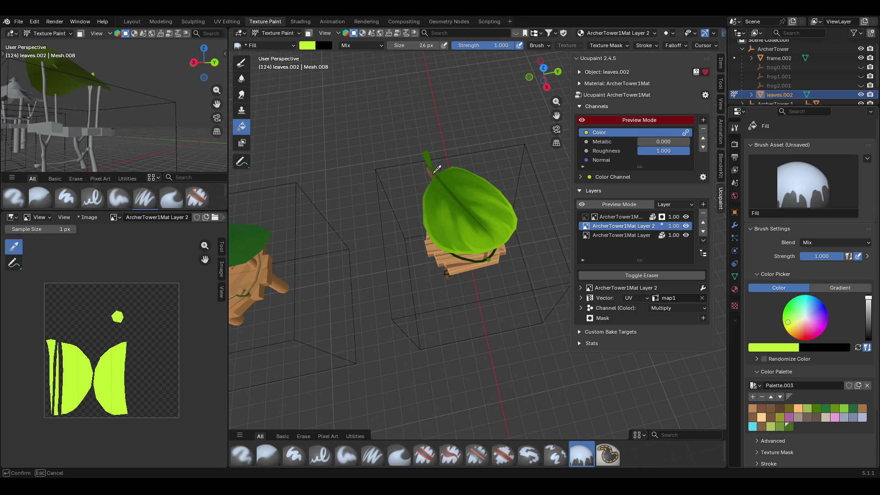
click(455, 174)
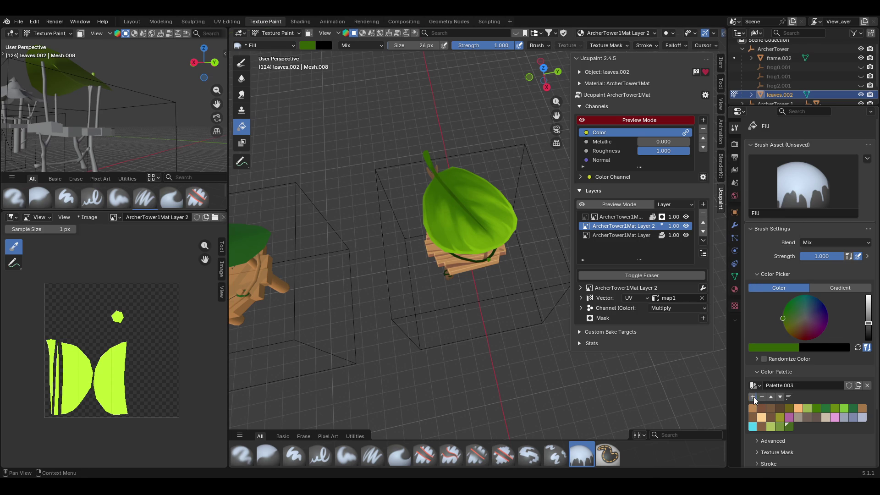
click(786, 349)
click(792, 336)
click(487, 195)
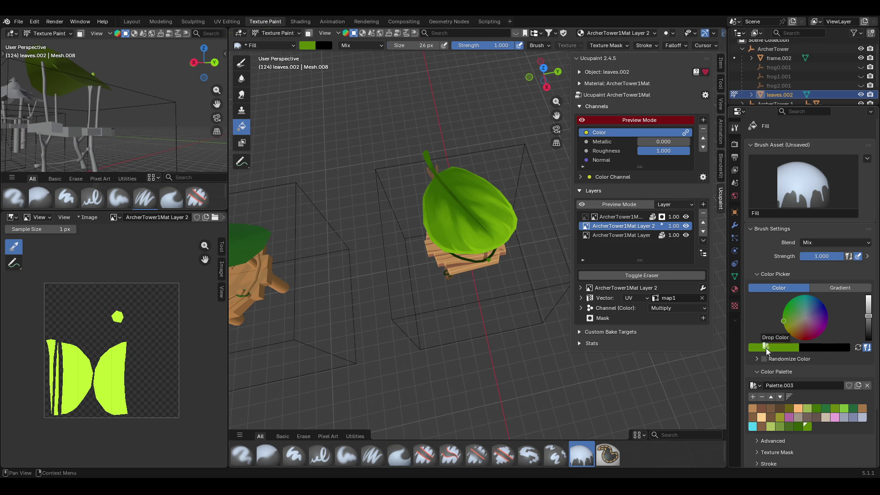
click(775, 349)
click(792, 336)
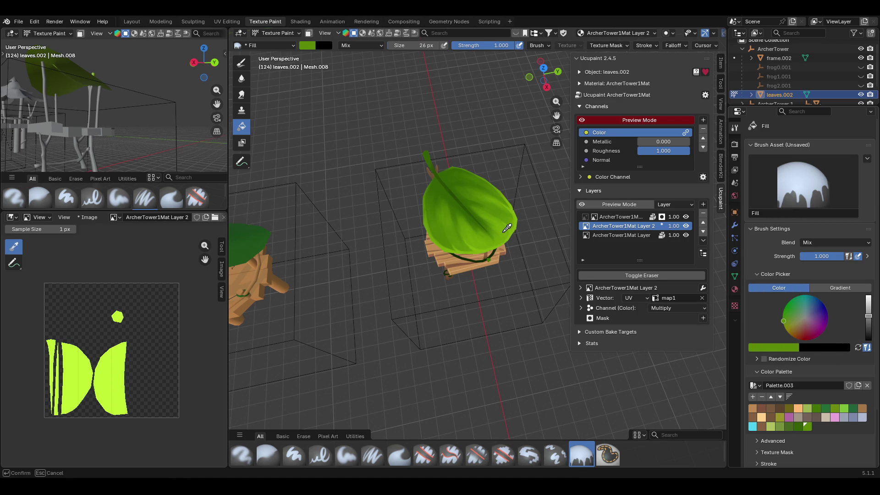
click(506, 227)
Sample two more leaf greens and add each as a swatch to Palette.003.
click(782, 350)
click(790, 334)
click(514, 228)
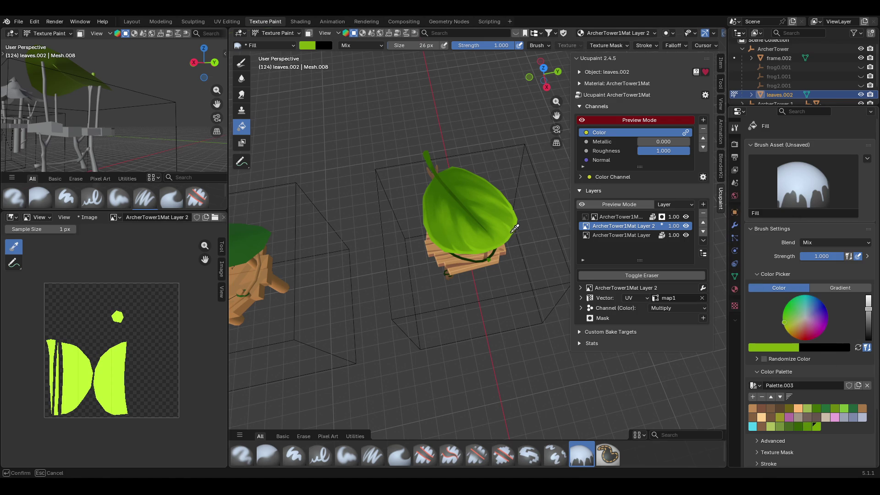
click(752, 398)
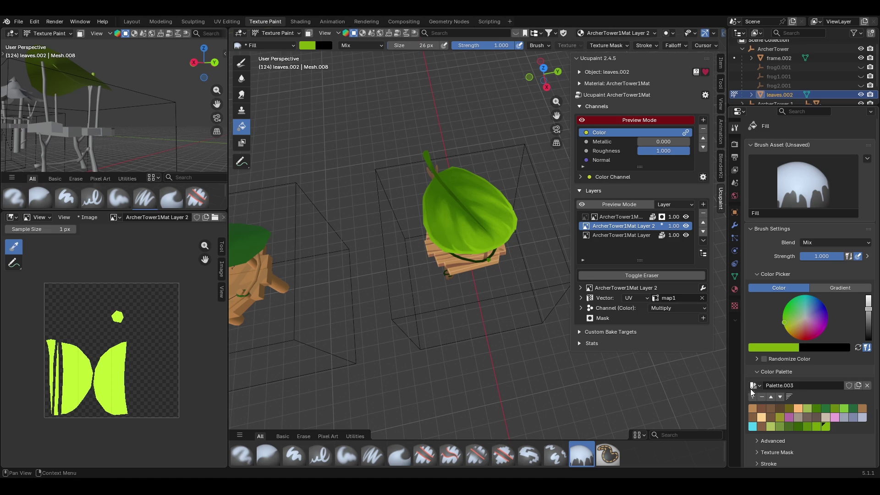
click(777, 349)
click(790, 336)
click(454, 187)
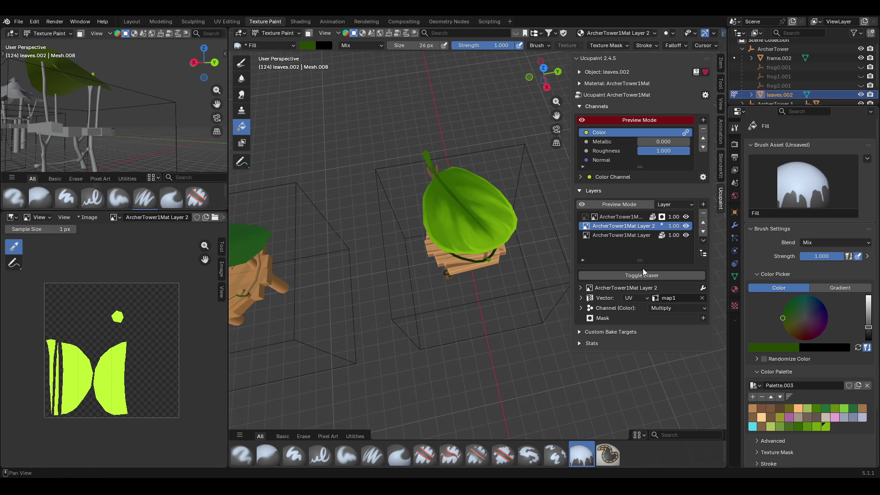
click(753, 397)
Switch from Texture Paint to Object Mode and zoom in on the towers.
mouse_move(551, 348)
middle_down()
mouse_move(543, 304)
mouse_move(550, 288)
mouse_move(652, 303)
mouse_move(520, 286)
mouse_move(469, 303)
mouse_move(454, 293)
middle_up()
click(277, 33)
click(277, 40)
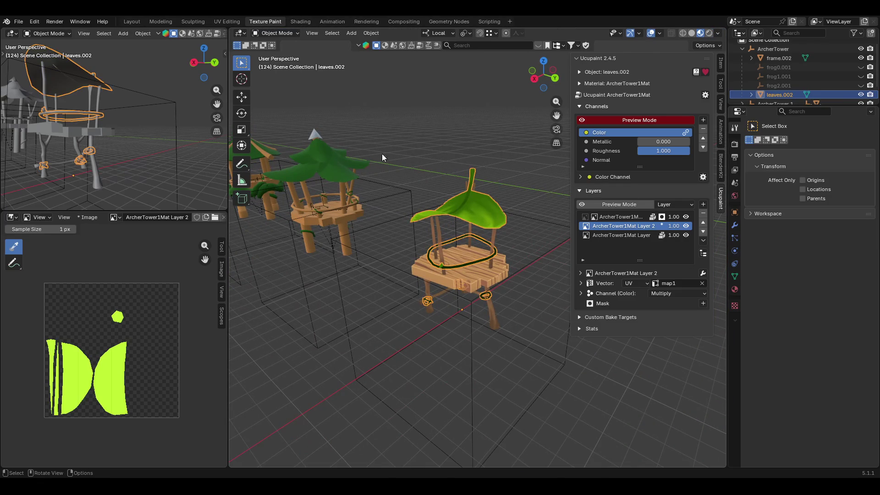
mouse_move(408, 147)
middle_down()
mouse_move(471, 139)
mouse_move(502, 108)
mouse_move(443, 153)
mouse_move(512, 177)
mouse_move(599, 176)
mouse_move(649, 163)
mouse_move(671, 175)
mouse_move(686, 210)
mouse_move(509, 177)
mouse_move(262, 187)
mouse_move(690, 180)
mouse_move(650, 179)
mouse_move(678, 156)
mouse_move(240, 149)
mouse_move(486, 170)
middle_up()
scroll(461, 274, up, 3)
scroll(465, 278, up, 2)
Select and deselect leaves.002 and frame.002 while orbiting and zooming around the tower.
click(485, 300)
mouse_move(485, 300)
middle_down()
mouse_move(541, 324)
mouse_move(547, 291)
mouse_move(505, 339)
mouse_move(441, 289)
middle_up()
scroll(440, 288, down, 4)
click(357, 288)
middle_drag(356, 288, 453, 205)
click(527, 236)
middle_drag(527, 239, 474, 240)
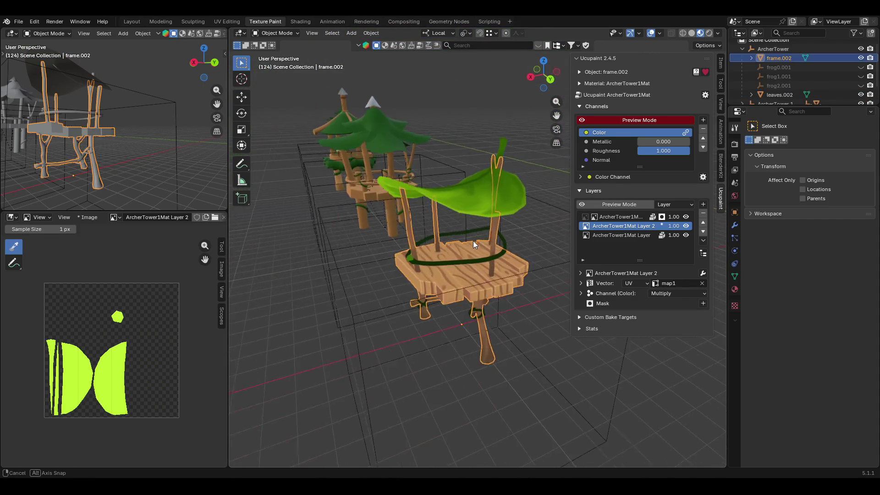
click(518, 355)
mouse_move(518, 355)
middle_down()
mouse_move(496, 315)
mouse_move(414, 323)
mouse_move(513, 323)
middle_up()
scroll(416, 327, down, 4)
scroll(471, 321, up, 5)
scroll(422, 341, up, 2)
mouse_move(421, 341)
middle_down()
mouse_move(528, 311)
mouse_move(486, 332)
mouse_move(408, 317)
mouse_move(338, 269)
mouse_move(401, 275)
mouse_move(549, 124)
mouse_move(466, 247)
mouse_move(506, 249)
middle_up()
scroll(412, 317, down, 2)
scroll(466, 247, up, 5)
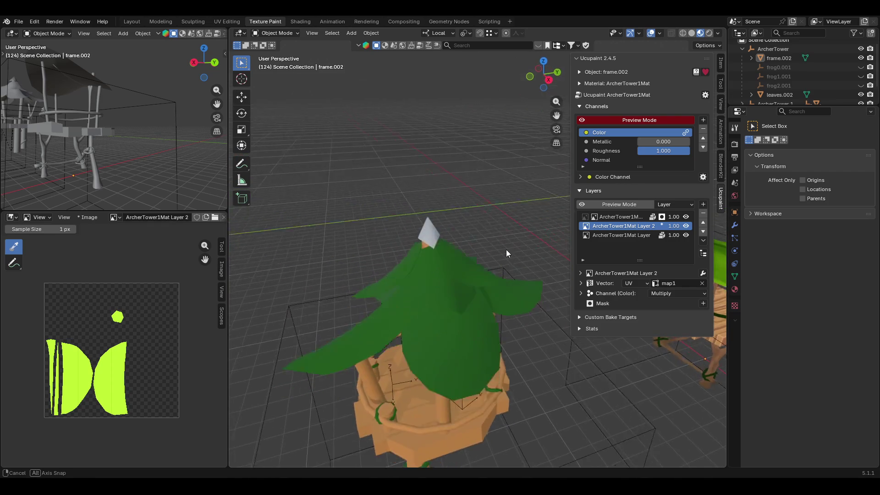
scroll(474, 244, down, 5)
scroll(507, 238, up, 2)
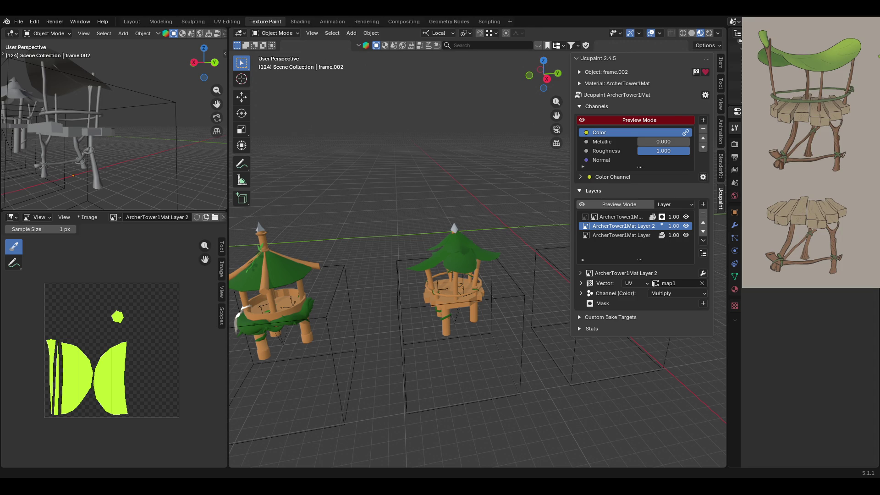
Orbit to bring the leaf-roof tower into view for comparison with the concept art.
mouse_move(467, 339)
middle_down()
mouse_move(534, 128)
mouse_move(470, 343)
mouse_move(490, 329)
mouse_move(650, 325)
mouse_move(475, 334)
mouse_move(479, 328)
mouse_move(431, 326)
middle_up()
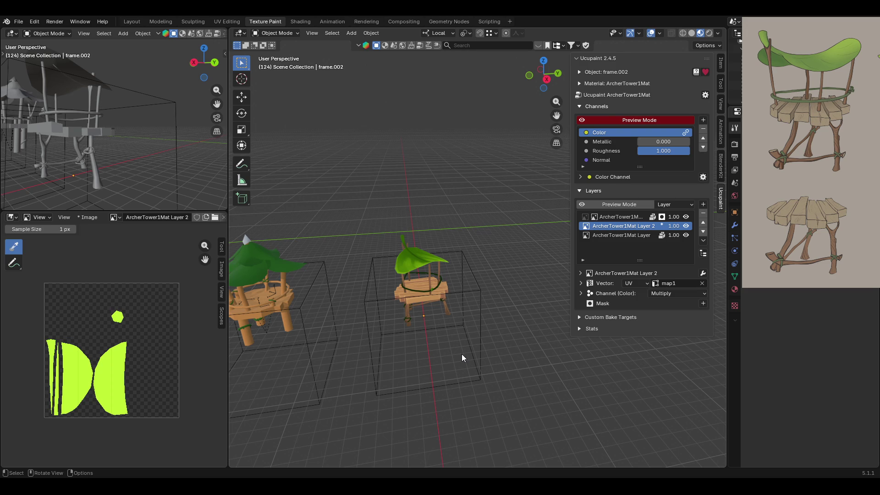
Disable Ucupaint's red Preview Mode in the Channels panel and zoom out to both towers.
scroll(420, 258, up, 5)
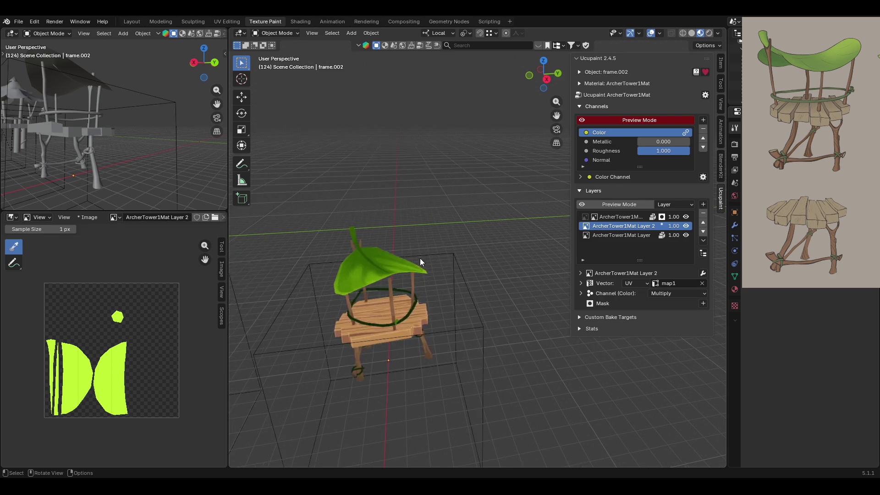
mouse_move(556, 115)
mouse_down()
mouse_move(587, 92)
mouse_move(564, 106)
mouse_up()
mouse_move(412, 257)
middle_down()
mouse_move(373, 295)
mouse_move(337, 305)
mouse_move(329, 333)
mouse_move(370, 310)
mouse_move(358, 275)
middle_up()
click(289, 33)
click(287, 34)
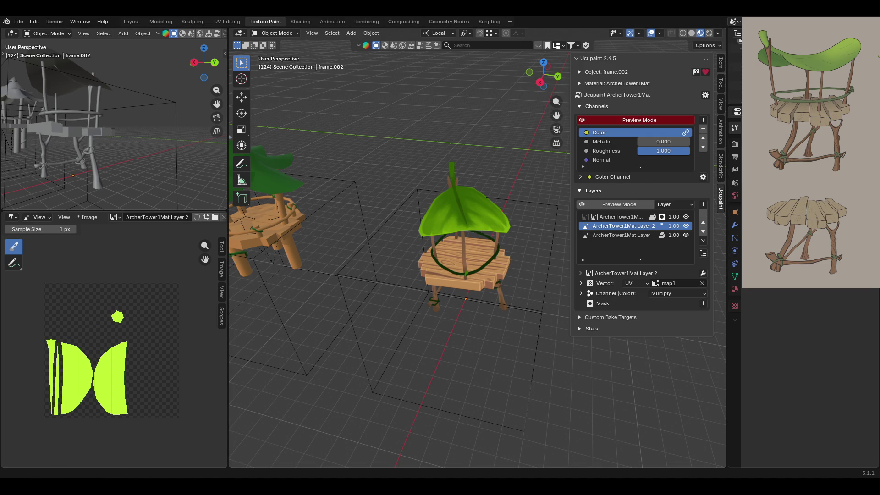
mouse_move(366, 49)
middle_down()
mouse_move(452, 142)
mouse_move(510, 130)
mouse_move(480, 139)
mouse_move(362, 133)
middle_up()
scroll(369, 274, up, 5)
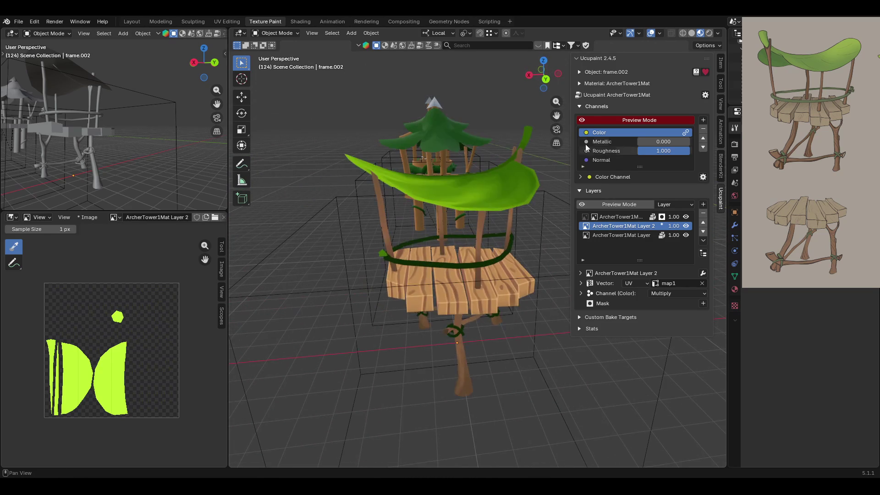
click(581, 122)
middle_drag(320, 215, 436, 220)
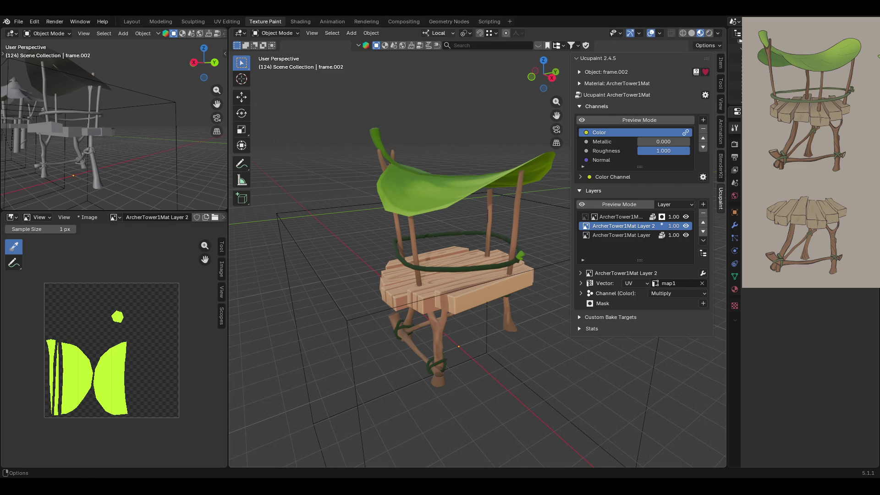
scroll(470, 243, down, 5)
mouse_move(433, 265)
middle_down()
mouse_move(373, 296)
mouse_move(372, 273)
middle_up()
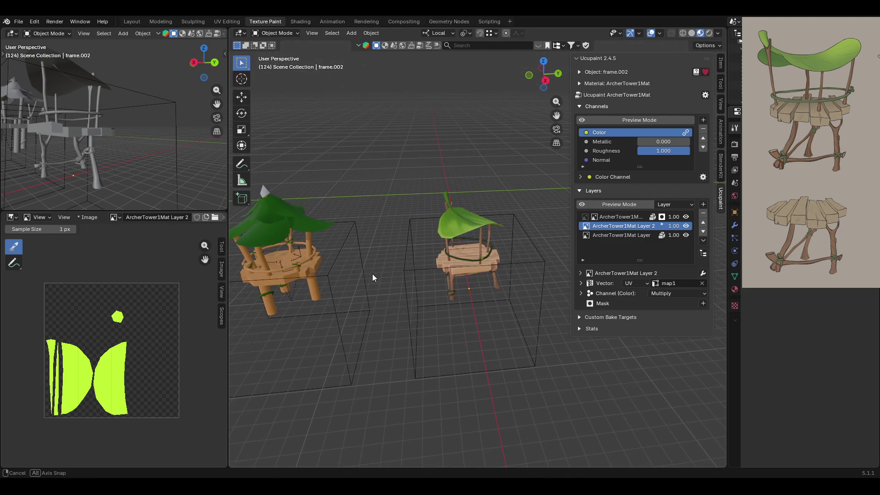
Turn Ucupaint's Color channel preview back on, comparing it off and on, and view both towers.
mouse_move(259, 180)
shift+middle_down()
mouse_move(384, 199)
mouse_move(383, 299)
mouse_move(488, 253)
mouse_move(428, 259)
mouse_move(477, 259)
mouse_move(460, 266)
mouse_move(411, 134)
mouse_move(311, 136)
shift+middle_up()
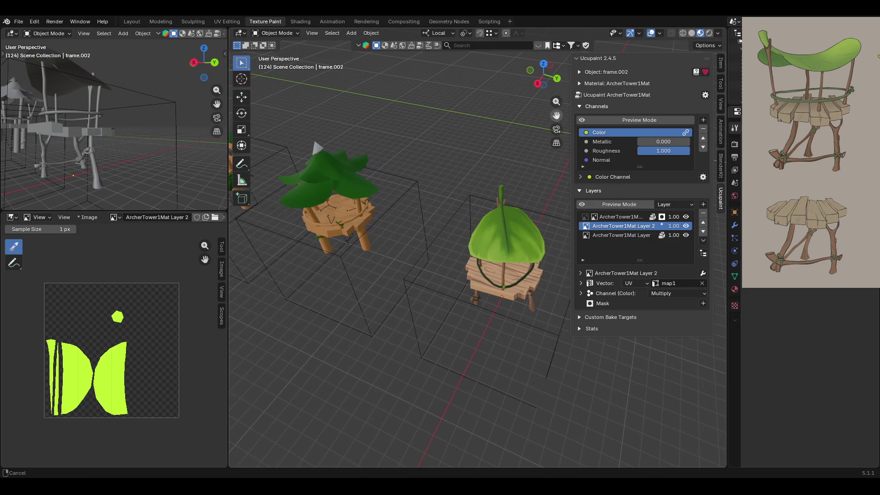
click(581, 120)
click(581, 120)
click(581, 120)
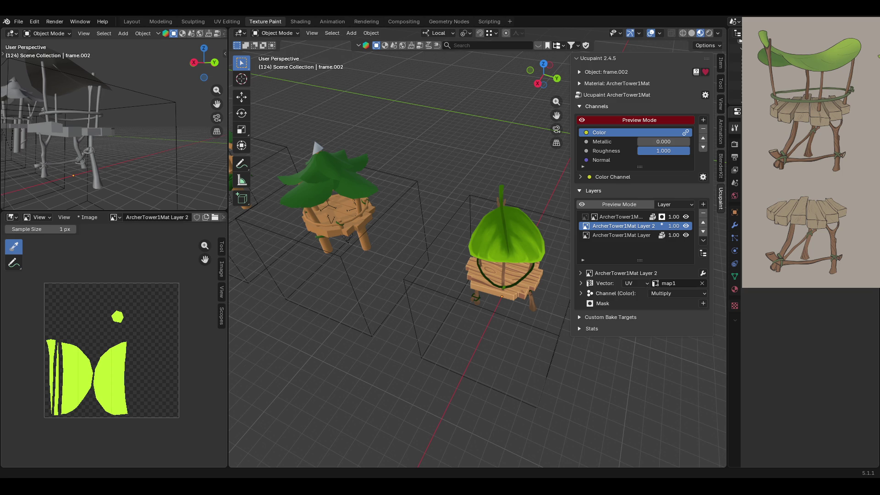
mouse_move(440, 335)
middle_down()
mouse_move(487, 318)
mouse_move(463, 352)
middle_up()
scroll(481, 360, up, 4)
scroll(479, 362, down, 5)
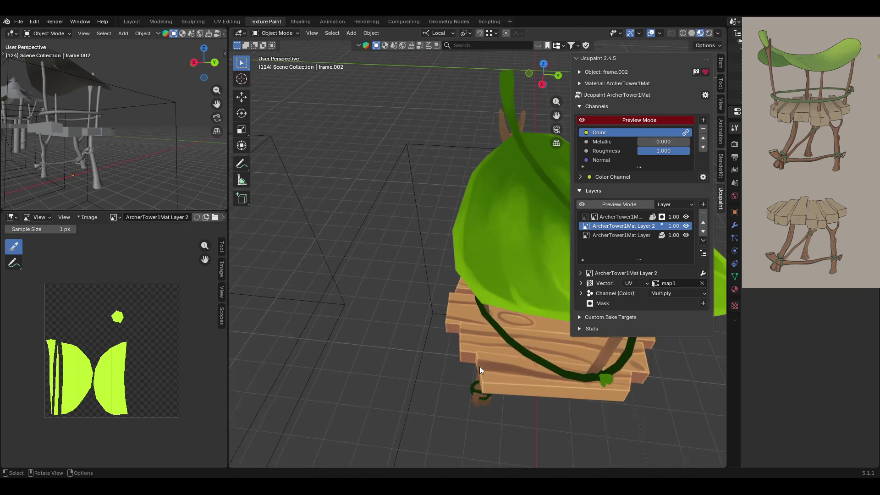
mouse_move(498, 381)
middle_down()
mouse_move(527, 342)
mouse_move(412, 342)
mouse_move(514, 353)
mouse_move(489, 354)
middle_up()
click(275, 33)
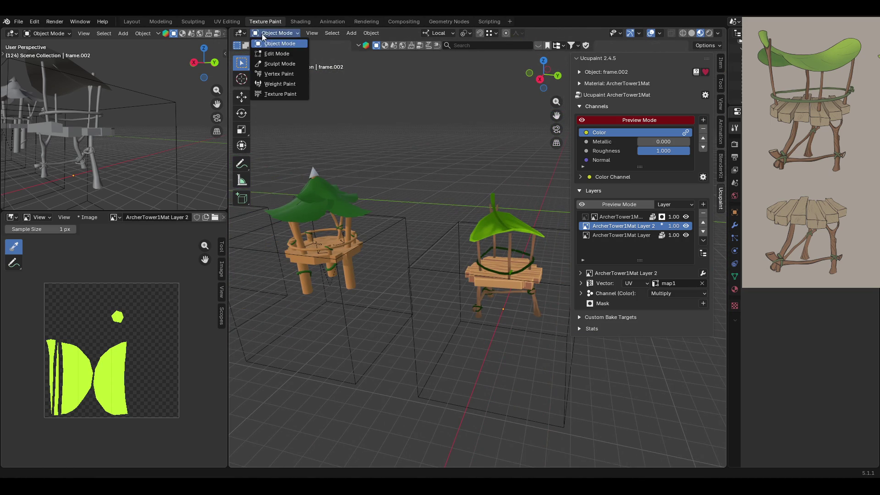
Select the middle tower's leaves and run Quick Ucupaint Node Setup with Principled.
click(348, 251)
drag(553, 104, 553, 133)
click(272, 33)
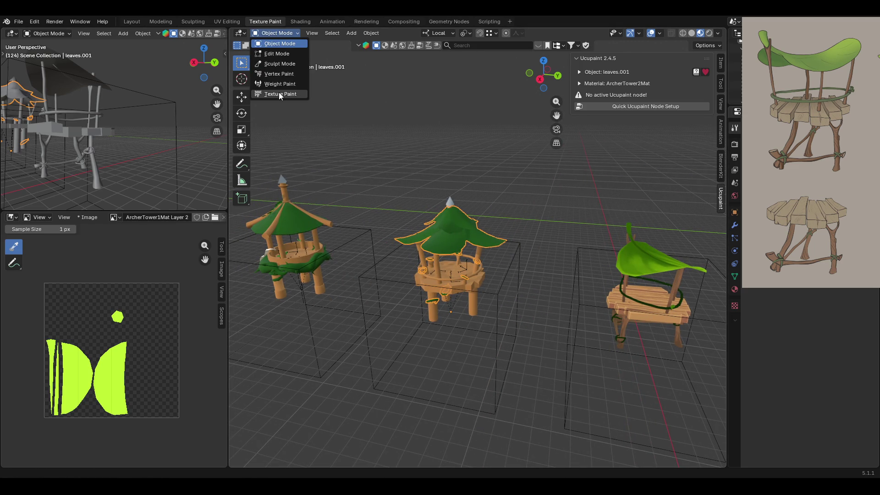
click(721, 202)
click(721, 201)
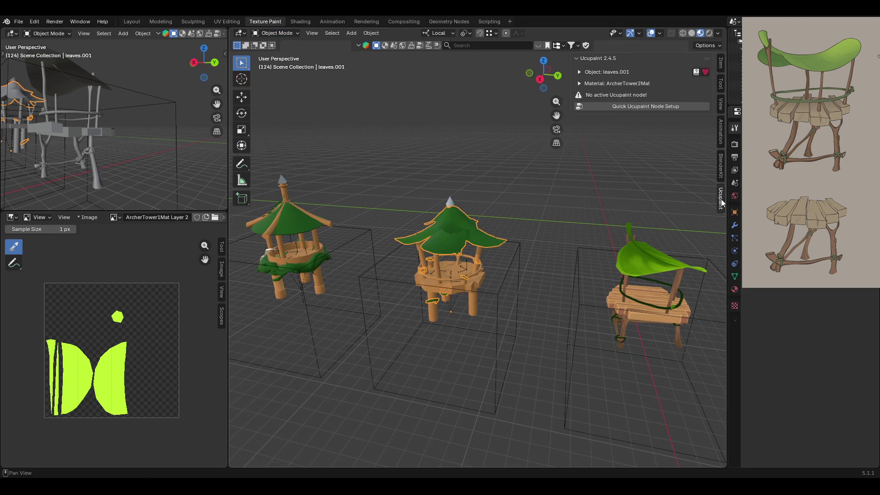
click(603, 110)
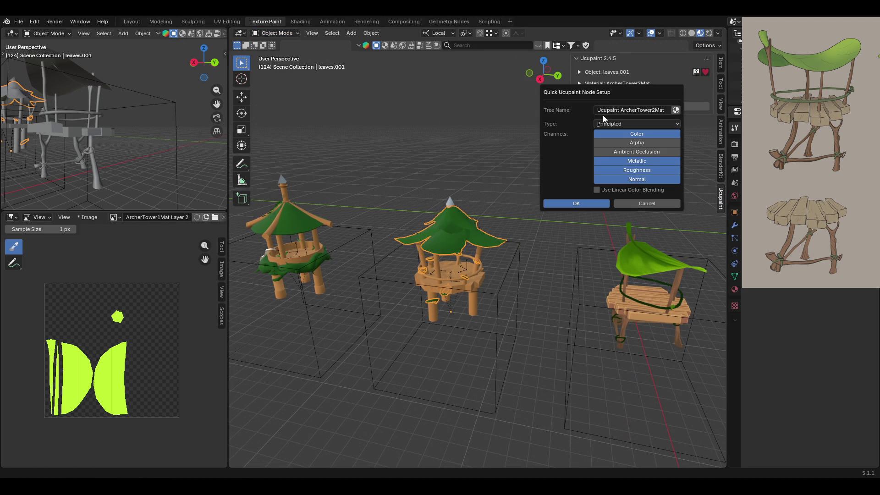
click(595, 203)
Frame the towers in the small top-left view and clear the selection.
drag(663, 151, 687, 151)
middle_drag(475, 287, 536, 298)
scroll(123, 150, down, 5)
mouse_move(123, 149)
middle_down()
mouse_move(82, 107)
mouse_move(117, 115)
mouse_move(138, 140)
middle_up()
mouse_move(217, 104)
mouse_down()
mouse_move(235, 110)
mouse_move(133, 118)
mouse_up()
scroll(103, 98, up, 3)
click(98, 96)
scroll(195, 36, down, 5)
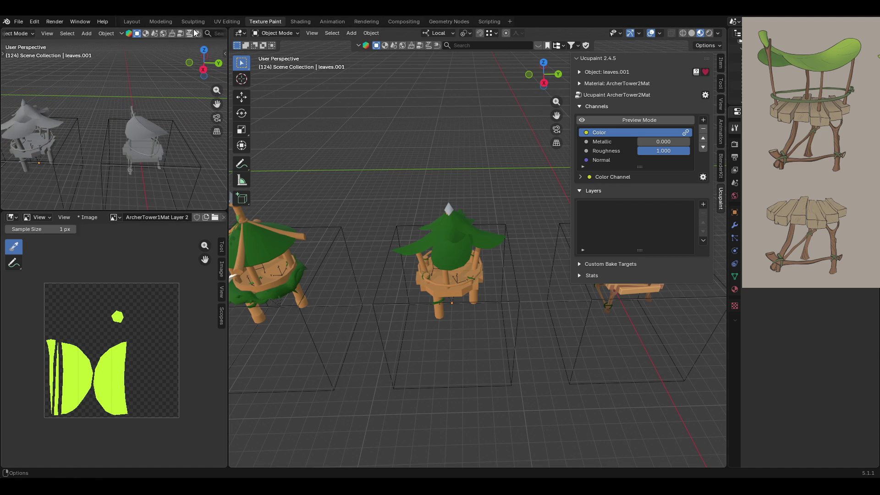
click(201, 34)
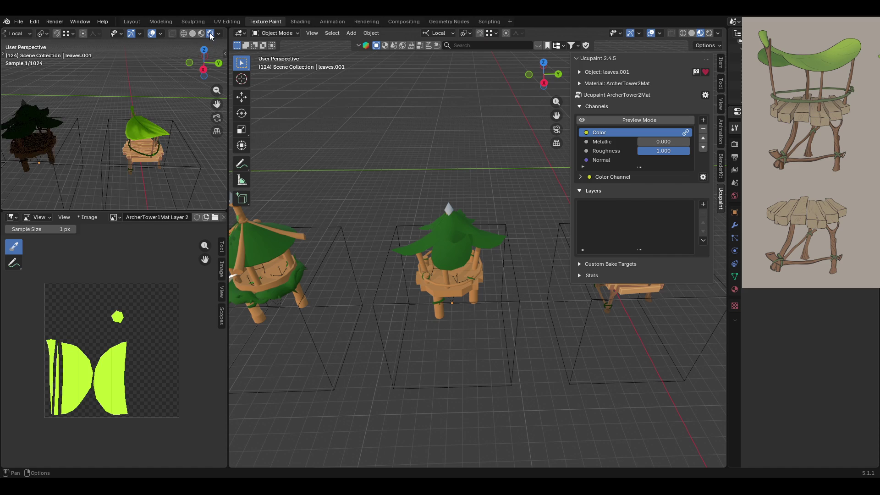
Orbit the top-left view around the towers, then select the middle leaves and open Ucupaint's add-layer list.
mouse_move(170, 69)
middle_down()
mouse_move(55, 110)
mouse_move(63, 119)
middle_up()
drag(217, 104, 227, 94)
mouse_move(154, 160)
middle_down()
mouse_move(156, 169)
mouse_move(207, 166)
middle_up()
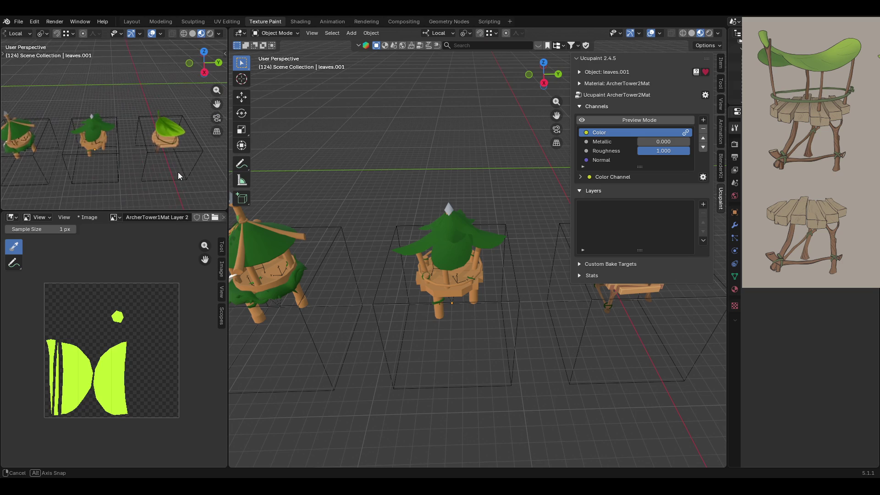
mouse_move(433, 161)
middle_down()
mouse_move(386, 134)
mouse_move(421, 142)
mouse_move(427, 226)
middle_up()
click(453, 229)
click(703, 204)
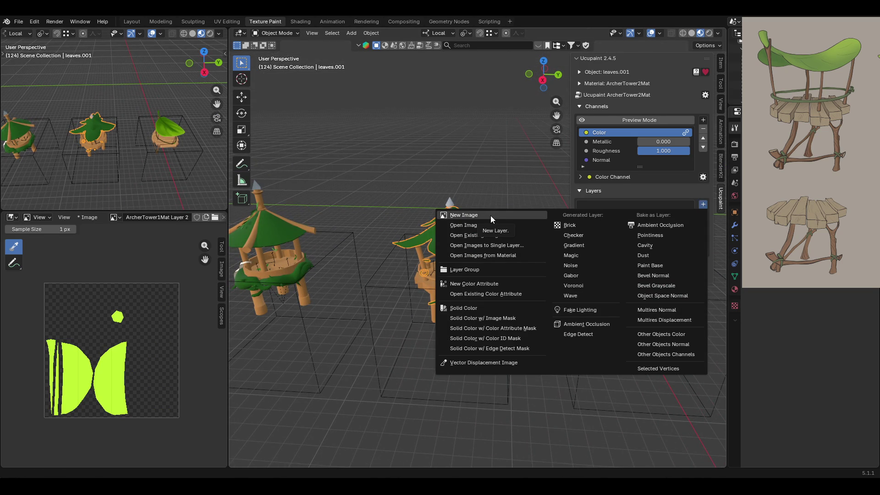
Add a New Image layer named ArcherTower2Mat Layer, keeping the default image name.
click(490, 216)
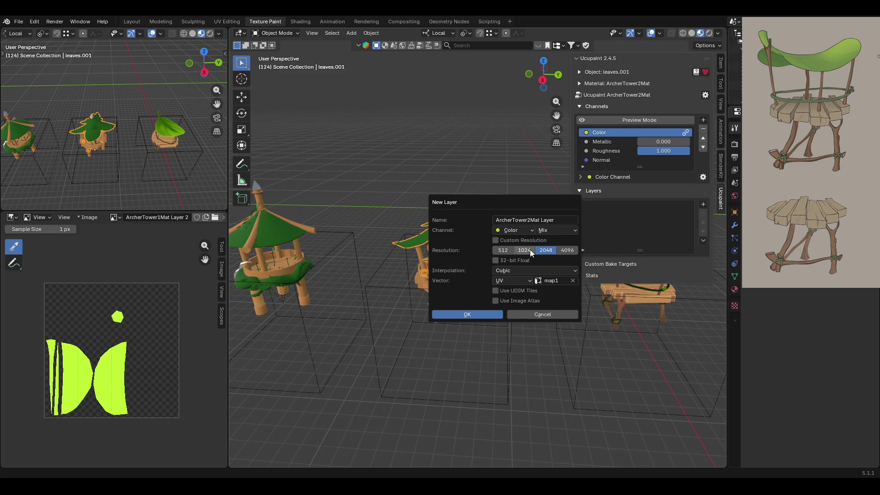
click(486, 314)
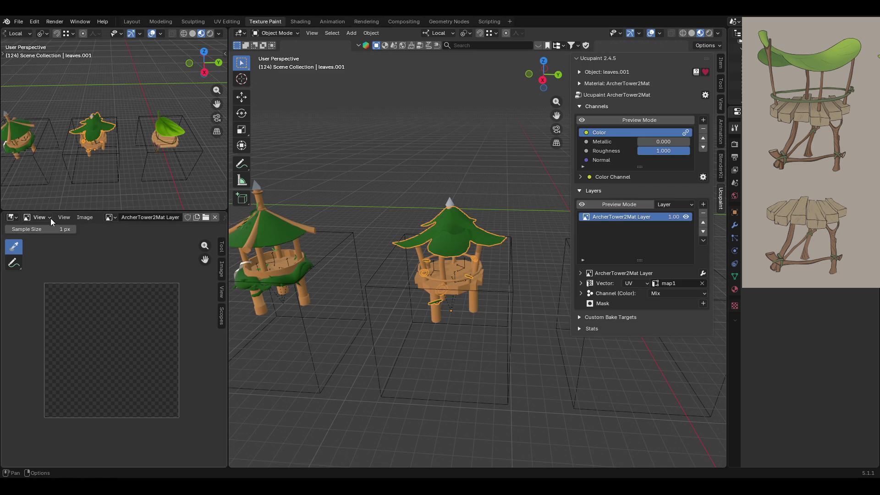
click(124, 219)
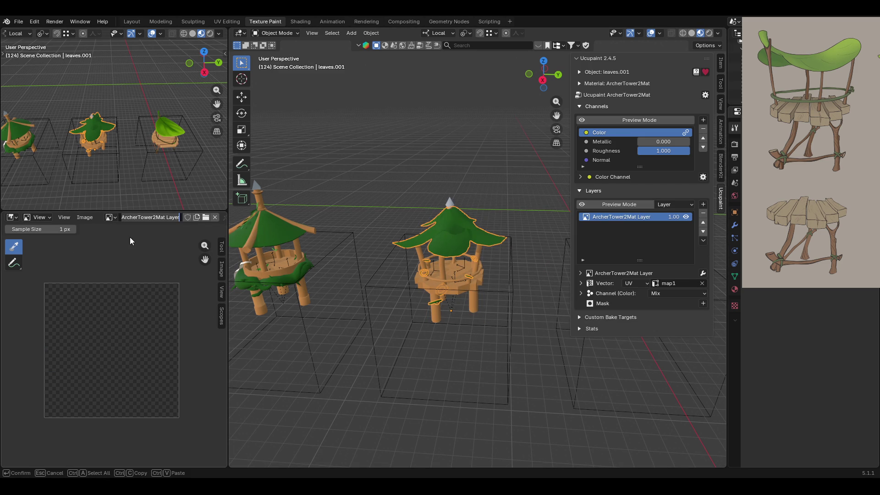
key(Return)
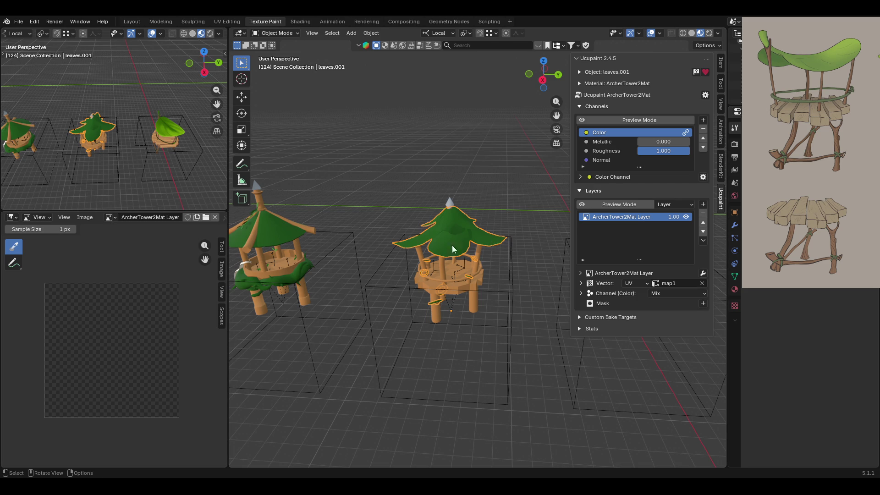
Reselect the middle tower's leaves after briefly selecting its frame.
scroll(142, 218, down, 4)
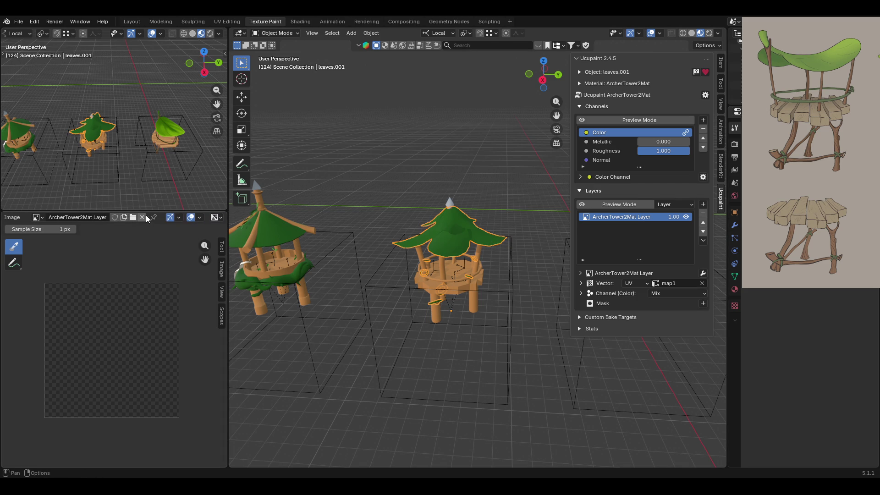
mouse_move(458, 302)
middle_down()
mouse_move(465, 302)
mouse_move(460, 356)
mouse_move(505, 274)
mouse_move(552, 276)
mouse_move(458, 284)
middle_up()
click(459, 284)
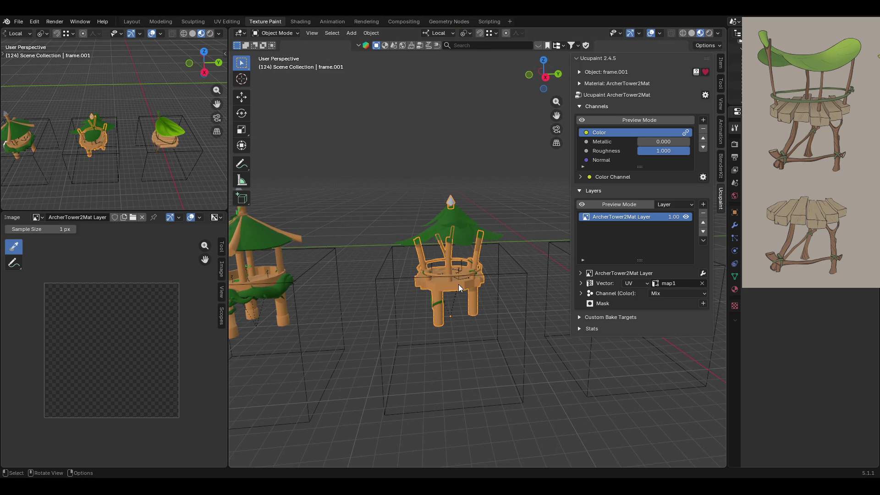
click(458, 231)
click(259, 34)
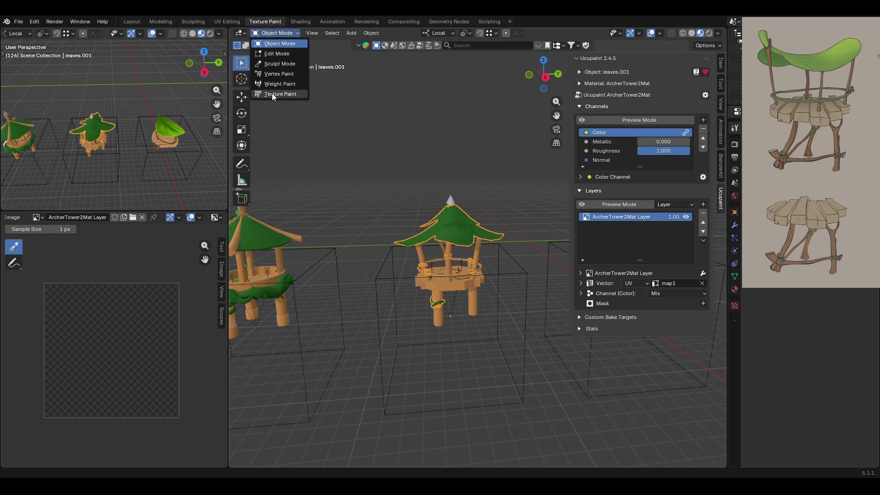
Put the middle tower's leaves into Texture Paint mode and choose a brush.
click(272, 95)
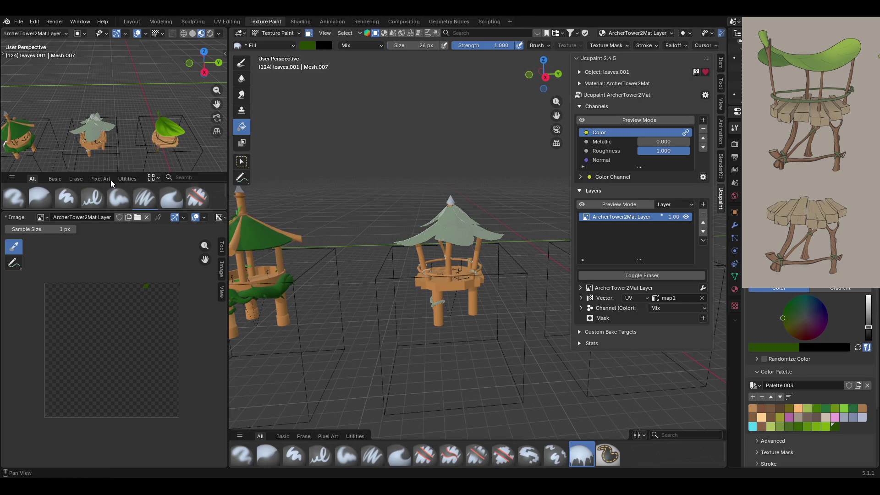
click(118, 196)
mouse_move(350, 244)
middle_down()
mouse_move(334, 280)
mouse_move(350, 229)
middle_up()
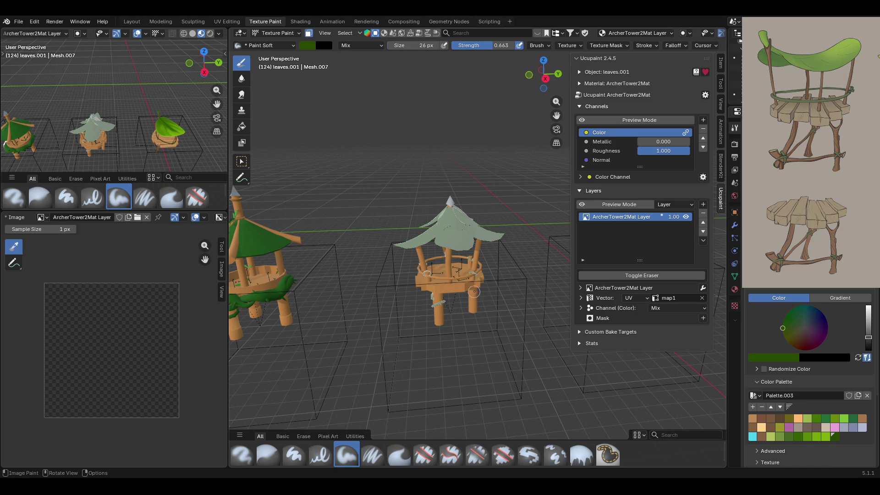
click(275, 33)
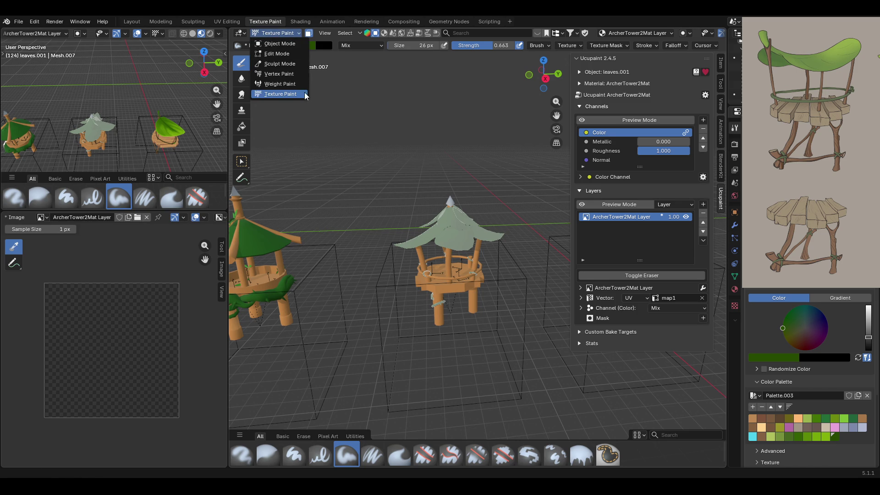
click(241, 161)
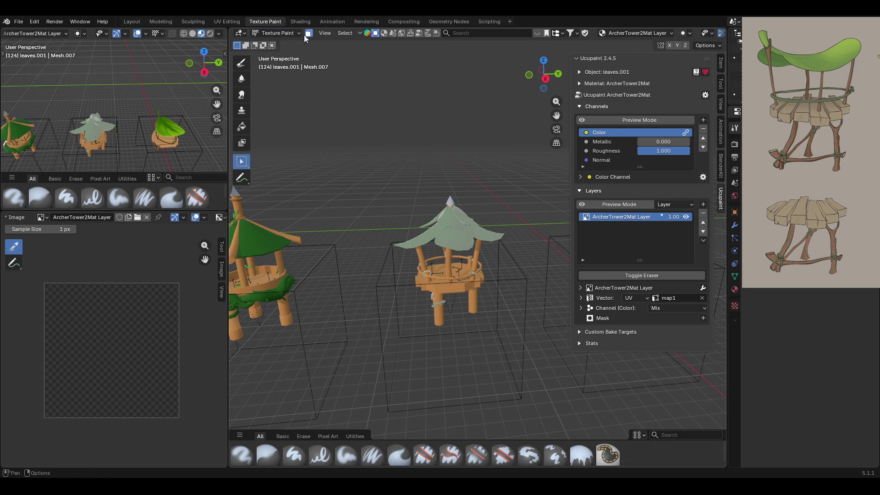
mouse_move(478, 235)
middle_down()
mouse_move(472, 149)
mouse_move(447, 161)
mouse_move(430, 153)
middle_up()
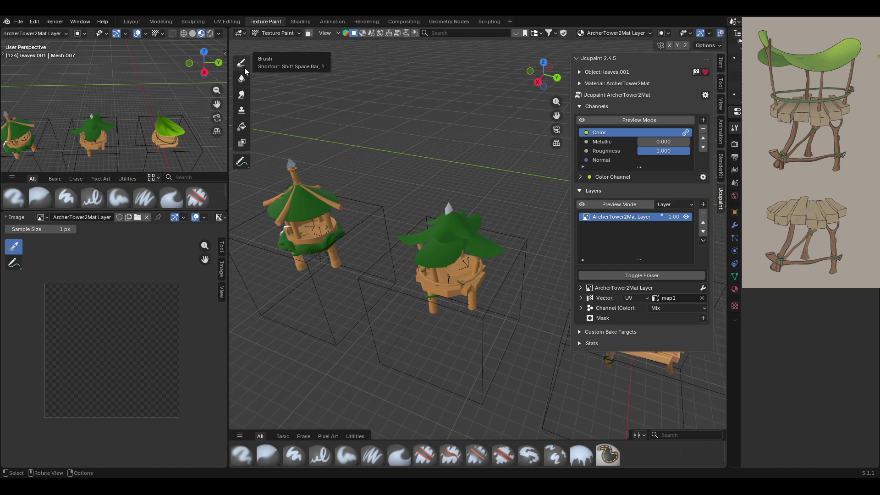
Fill the leaf roof solid bright green from the palette with the Fill tool.
click(242, 126)
mouse_move(563, 255)
middle_down()
mouse_move(371, 191)
mouse_move(321, 193)
middle_up()
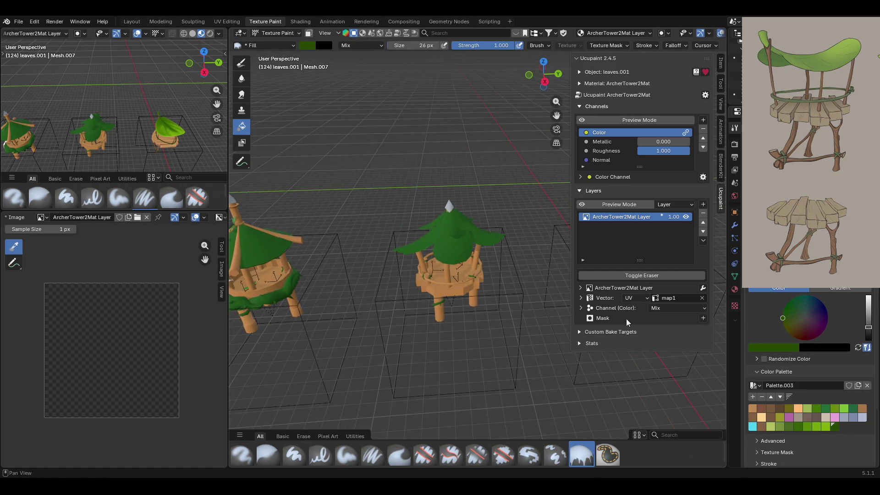
click(809, 428)
click(462, 241)
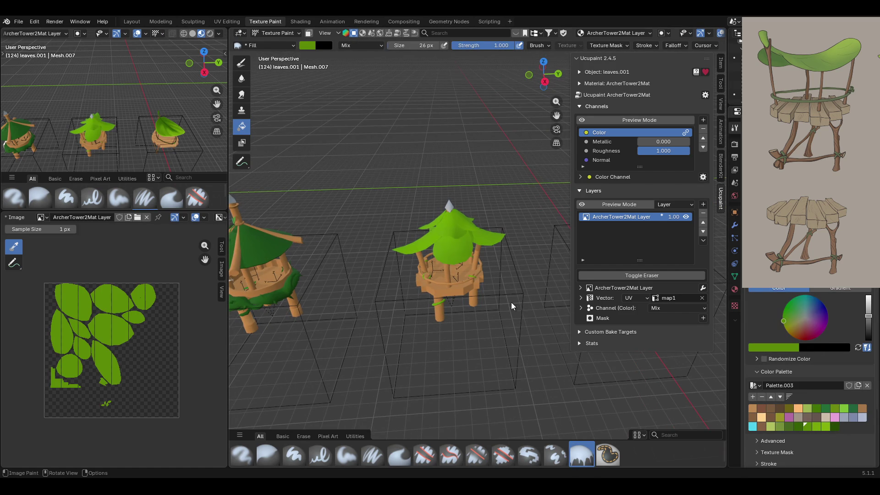
middle_drag(514, 317, 505, 300)
click(112, 328)
click(112, 328)
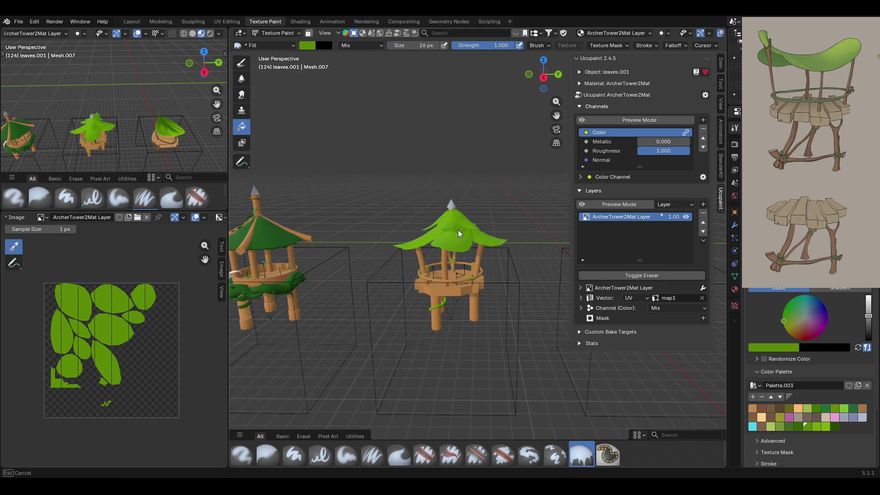
mouse_move(358, 294)
middle_down()
mouse_move(380, 317)
mouse_move(362, 321)
middle_up()
scroll(112, 348, up, 3)
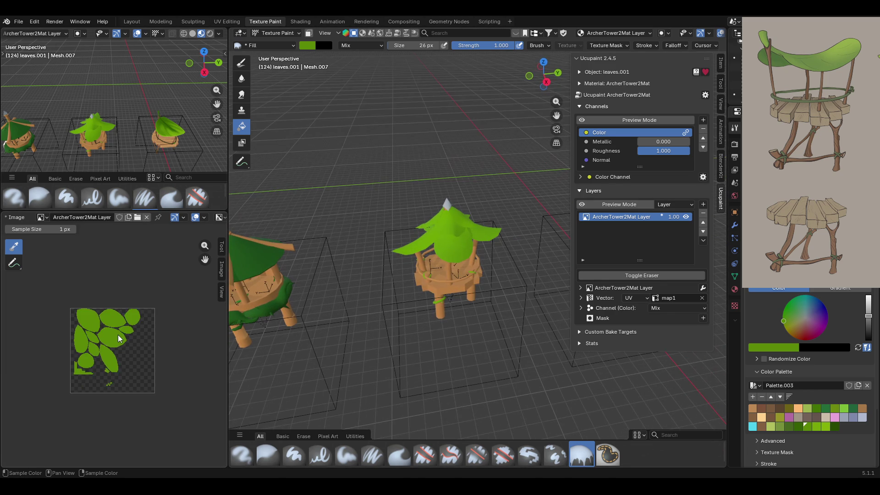
click(204, 217)
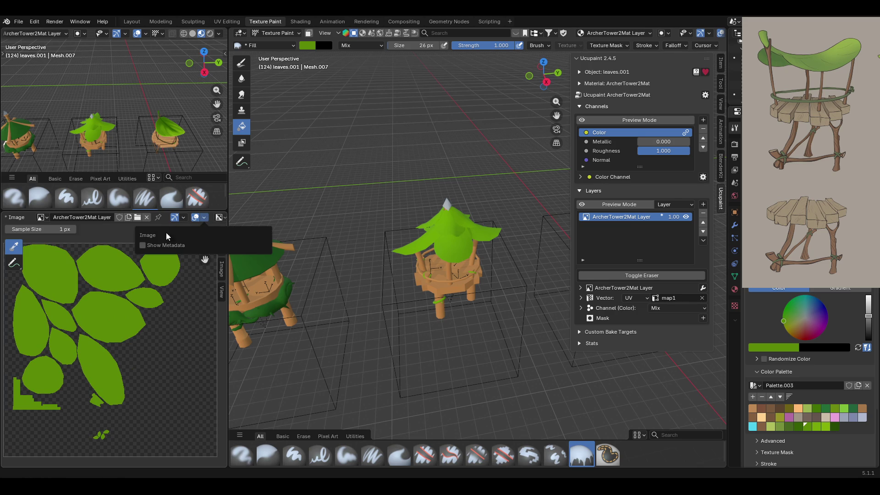
click(195, 218)
click(195, 218)
key(alt+s)
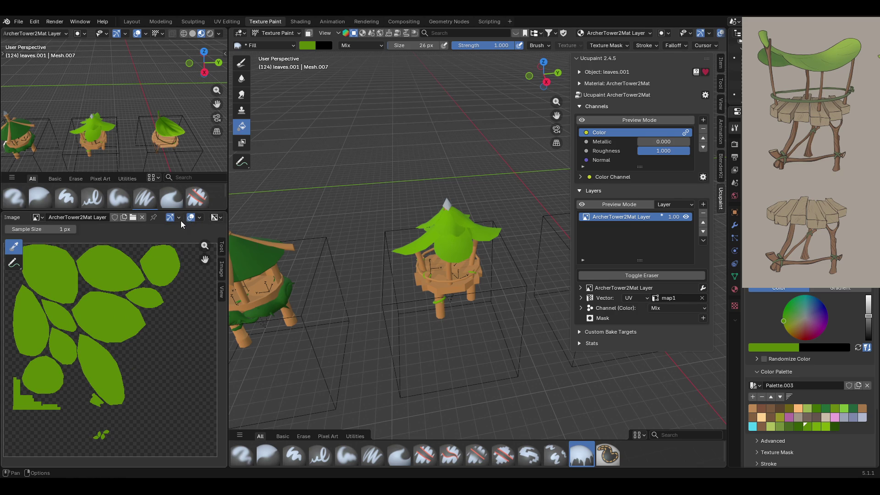
scroll(114, 295, down, 3)
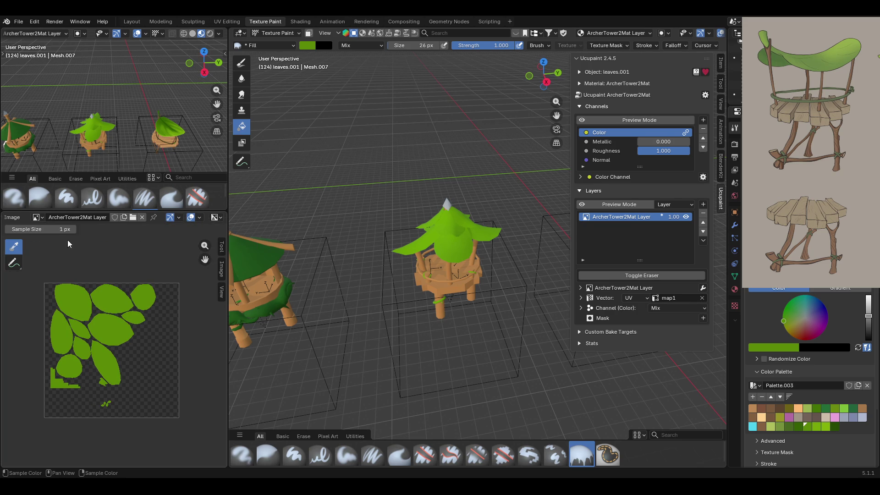
scroll(100, 291, down, 2)
scroll(100, 291, up, 2)
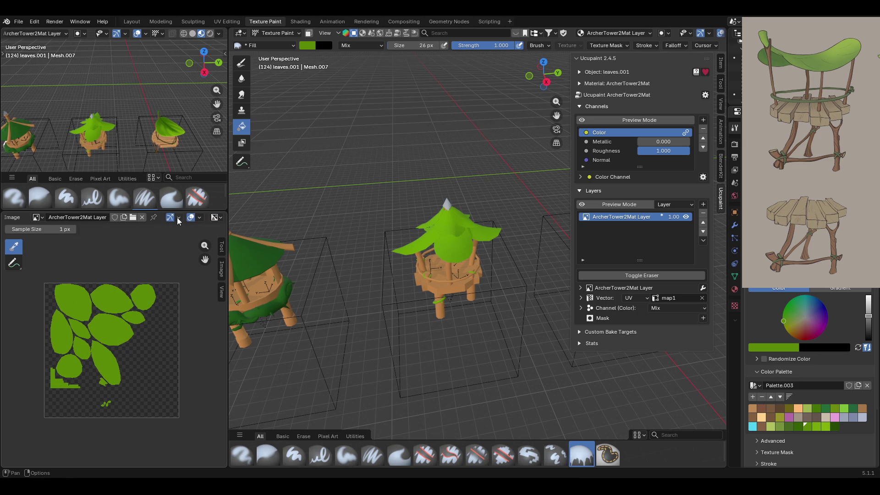
click(179, 218)
click(169, 218)
click(170, 219)
click(215, 218)
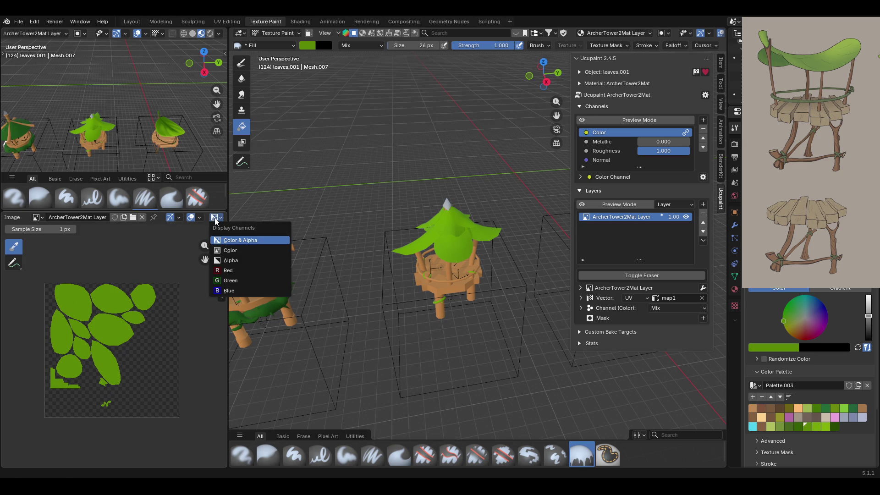
scroll(115, 350, up, 1)
scroll(135, 219, up, 4)
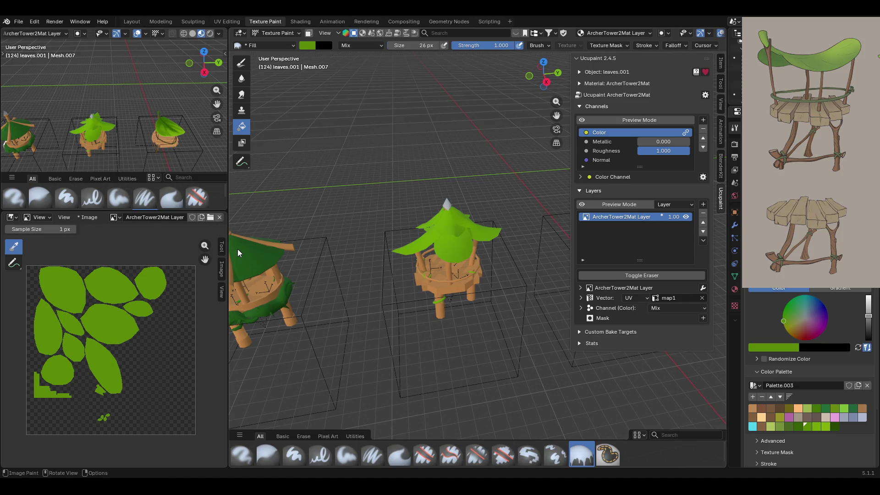
mouse_move(502, 303)
middle_down()
mouse_move(420, 290)
mouse_move(394, 273)
mouse_move(455, 241)
middle_up()
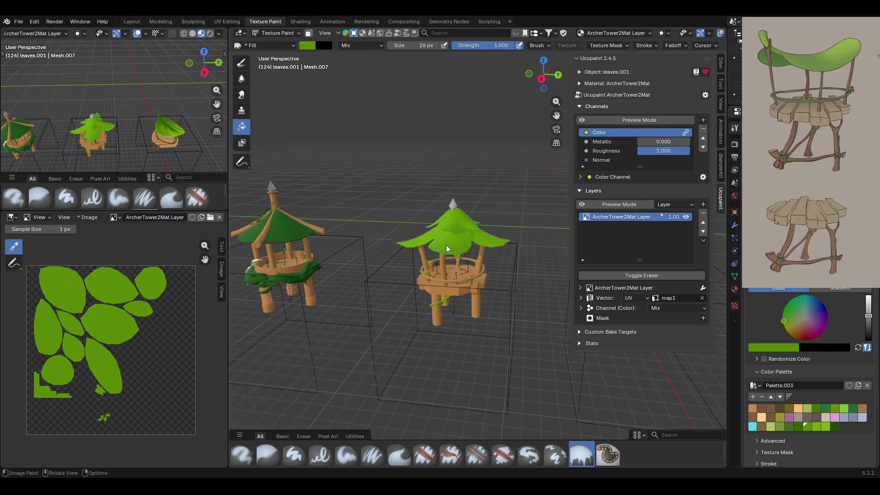
Return to Object Mode and select the middle tower's wooden frame.
scroll(455, 241, down, 3)
scroll(467, 275, up, 4)
mouse_move(475, 295)
middle_down()
mouse_move(557, 305)
mouse_move(523, 316)
middle_up()
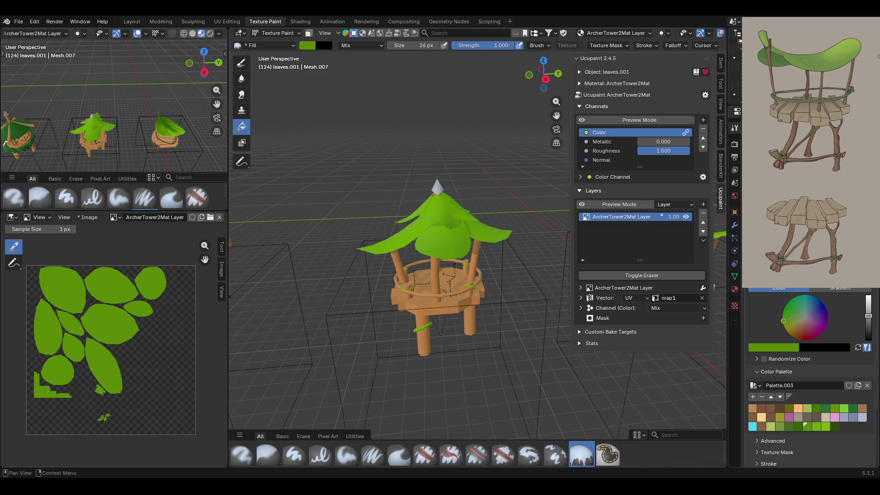
mouse_move(458, 151)
middle_down()
mouse_move(540, 130)
mouse_move(429, 142)
middle_up()
mouse_move(556, 115)
mouse_down()
mouse_move(399, 112)
mouse_move(556, 116)
mouse_up()
scroll(455, 178, down, 5)
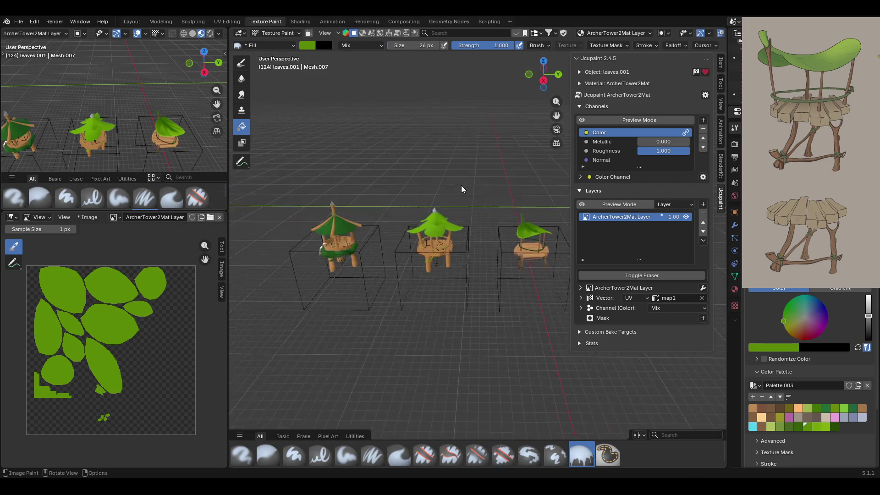
scroll(461, 185, up, 4)
mouse_move(412, 207)
middle_down()
mouse_move(482, 190)
mouse_move(569, 210)
mouse_move(439, 222)
mouse_move(392, 213)
mouse_move(415, 200)
middle_up()
click(287, 34)
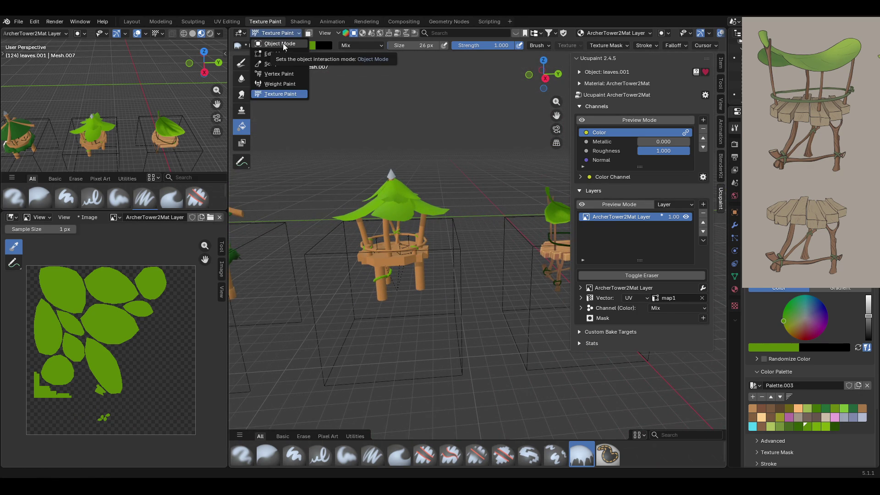
click(282, 43)
click(402, 260)
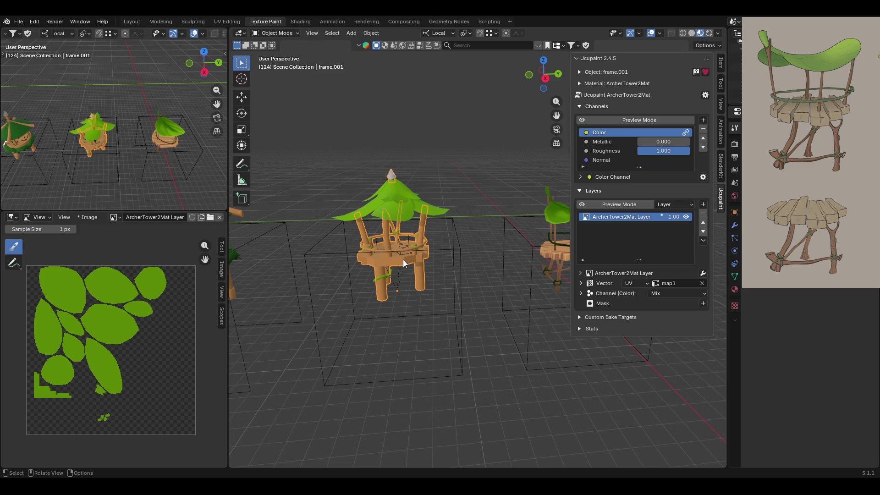
click(273, 33)
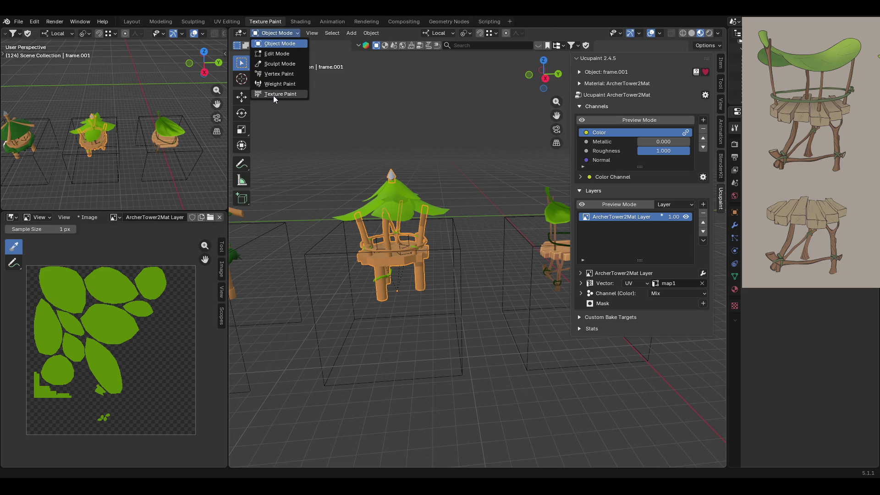
Put the wooden frame in Texture Paint mode with face masking off and the Fill brush active.
click(273, 95)
middle_drag(313, 135, 309, 167)
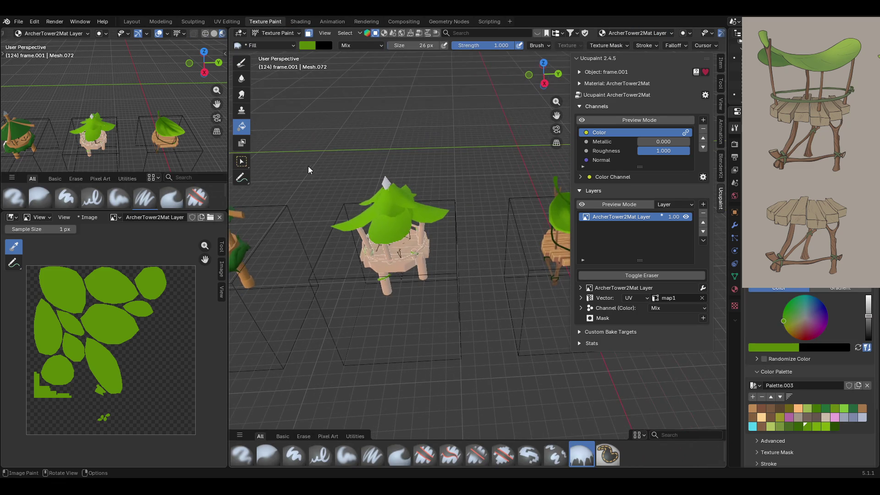
click(241, 161)
click(409, 260)
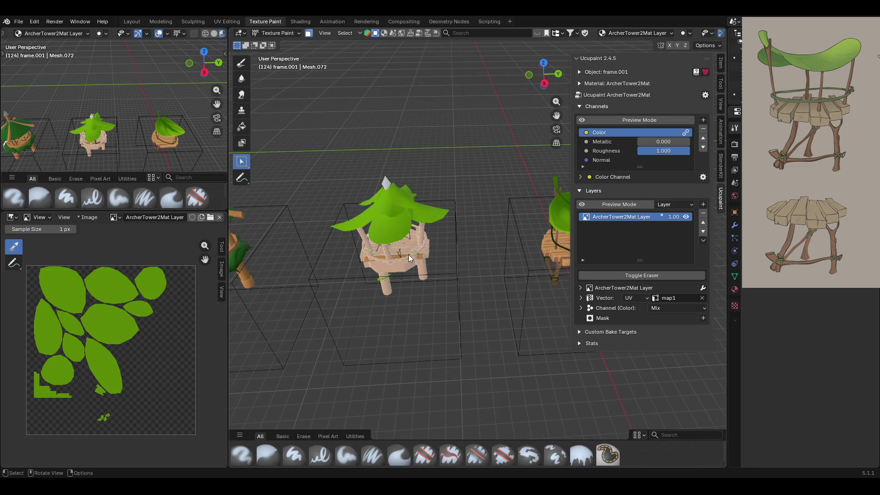
mouse_move(409, 254)
middle_down()
mouse_move(418, 225)
mouse_move(465, 224)
middle_up()
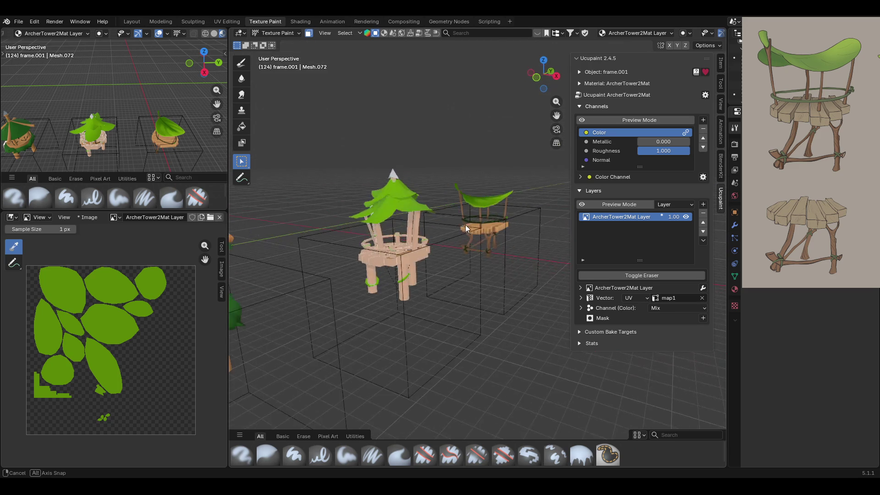
click(309, 33)
scroll(392, 144, up, 5)
middle_drag(336, 147, 357, 151)
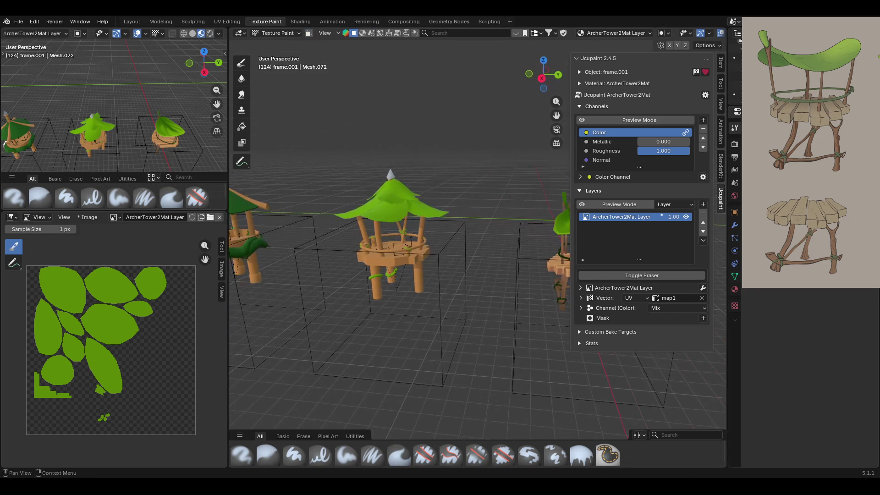
click(345, 455)
click(571, 455)
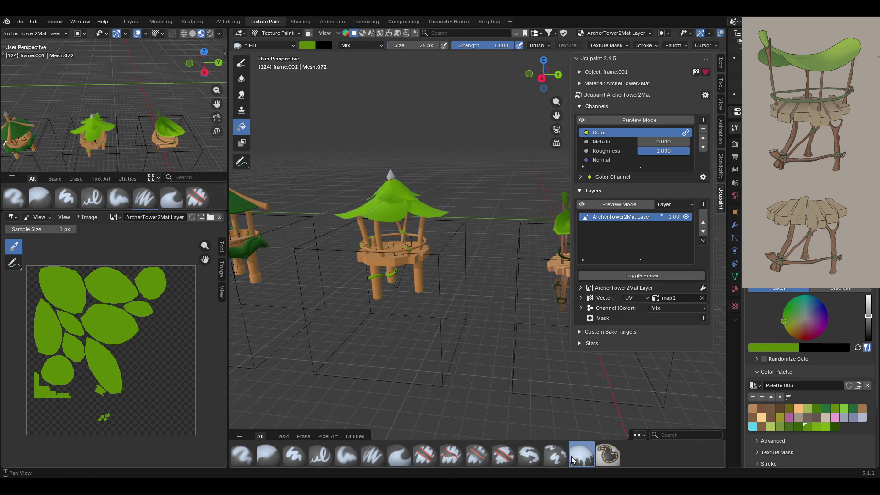
Fill the middle tower's wooden frame with the tan palette colour.
click(752, 408)
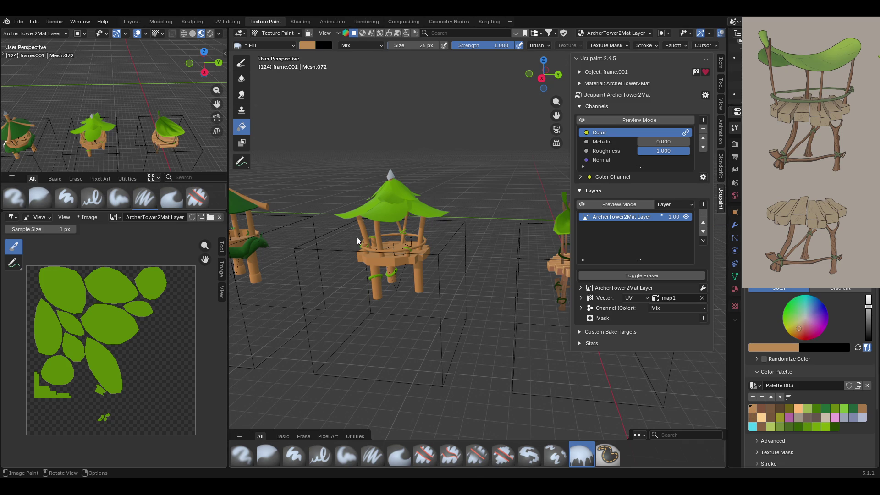
click(383, 258)
mouse_move(390, 260)
middle_down()
mouse_move(433, 258)
mouse_move(526, 215)
mouse_move(537, 219)
mouse_move(550, 198)
mouse_move(389, 251)
mouse_move(378, 246)
middle_up()
mouse_move(480, 238)
middle_down()
mouse_move(411, 285)
mouse_move(389, 197)
mouse_move(431, 232)
middle_up()
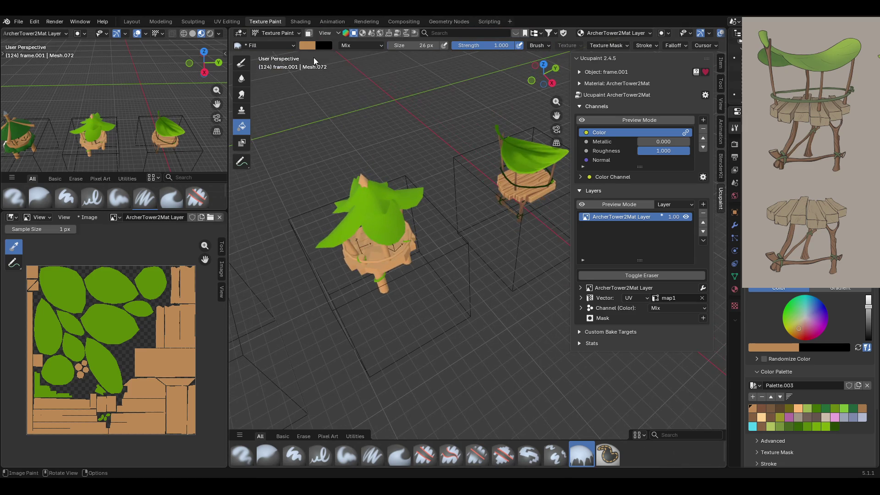
Enable face selection masking and inspect the tower from several angles.
key(m)
click(241, 164)
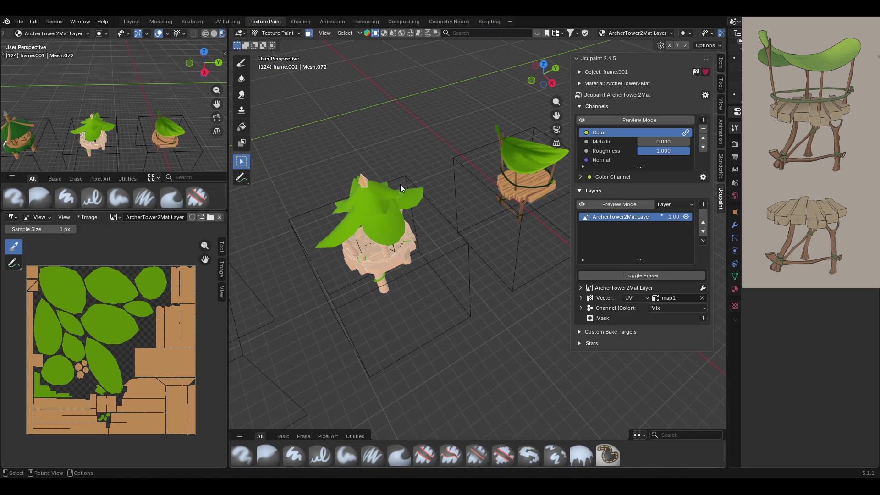
mouse_move(399, 184)
middle_down()
mouse_move(492, 163)
mouse_move(587, 173)
middle_up()
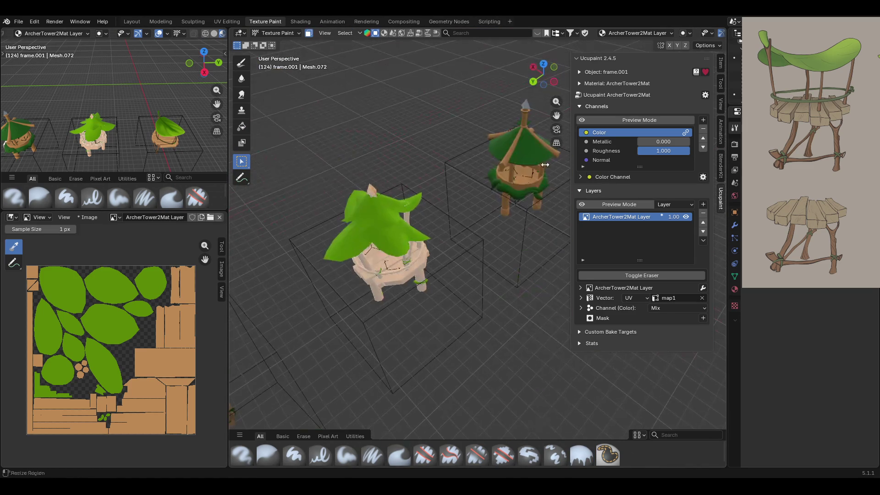
middle_drag(397, 192, 464, 173)
mouse_move(378, 177)
middle_down()
mouse_move(530, 193)
mouse_move(438, 153)
middle_up()
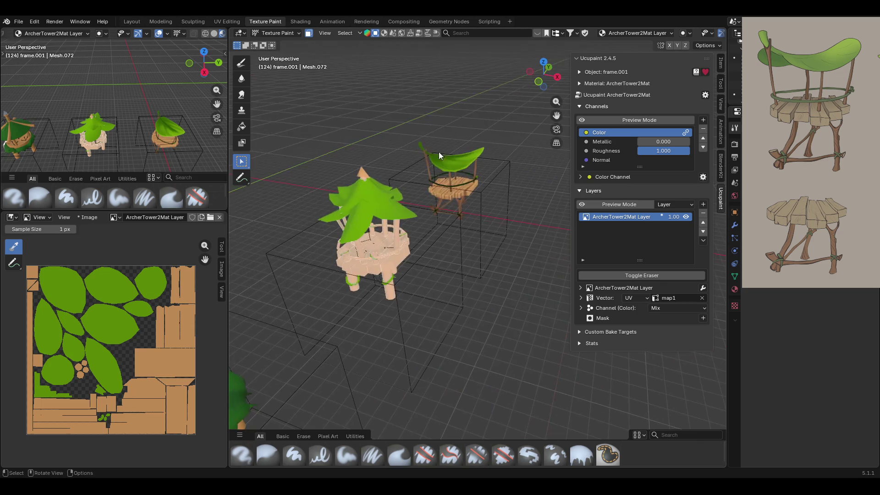
click(242, 65)
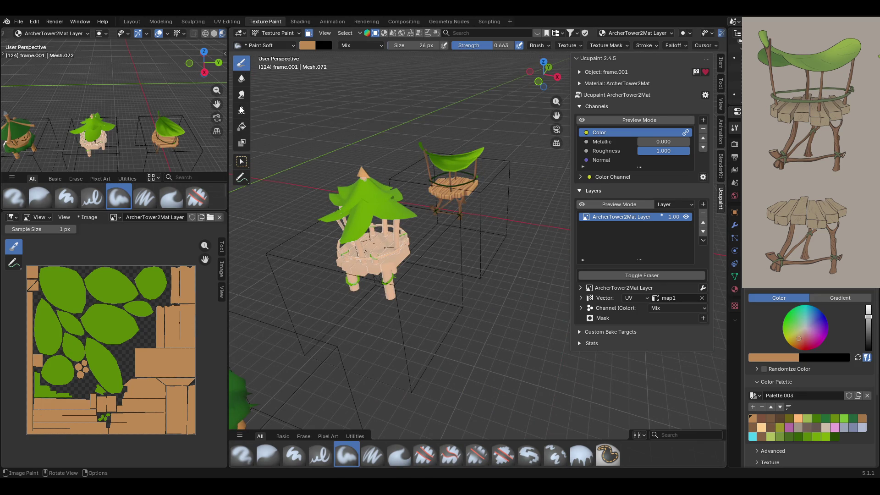
Fill the tower's pointed tip with the light blue-grey palette colour using the Fill brush.
click(581, 455)
click(846, 418)
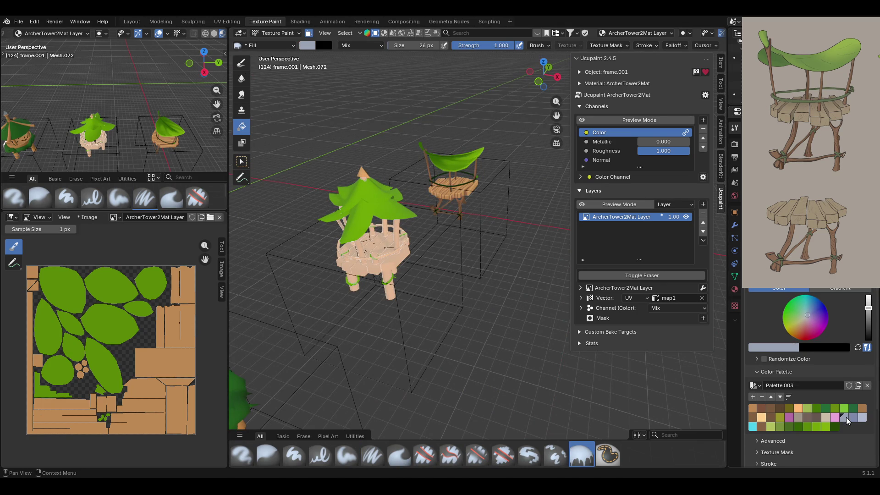
mouse_move(364, 172)
middle_down()
mouse_move(408, 197)
mouse_move(295, 189)
mouse_move(340, 122)
mouse_move(512, 146)
mouse_move(541, 170)
mouse_move(443, 147)
mouse_move(504, 123)
middle_up()
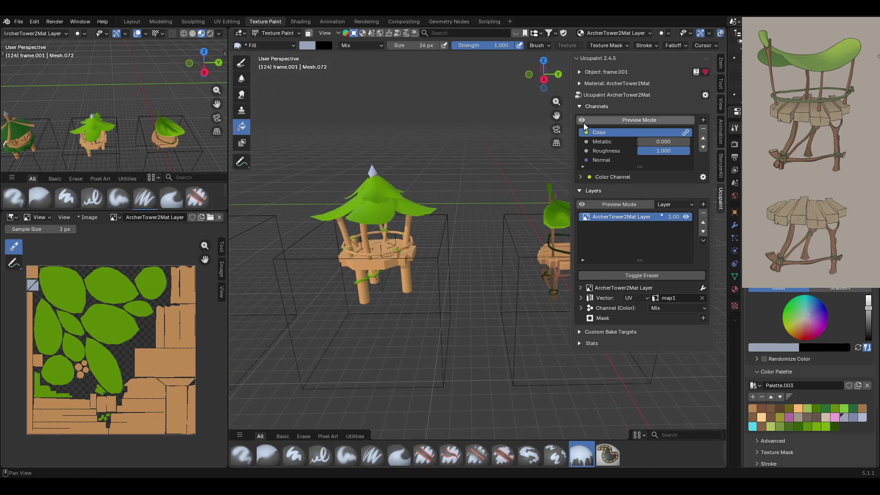
mouse_move(556, 115)
mouse_down()
mouse_move(504, 133)
mouse_move(387, 145)
mouse_up()
scroll(388, 151, down, 2)
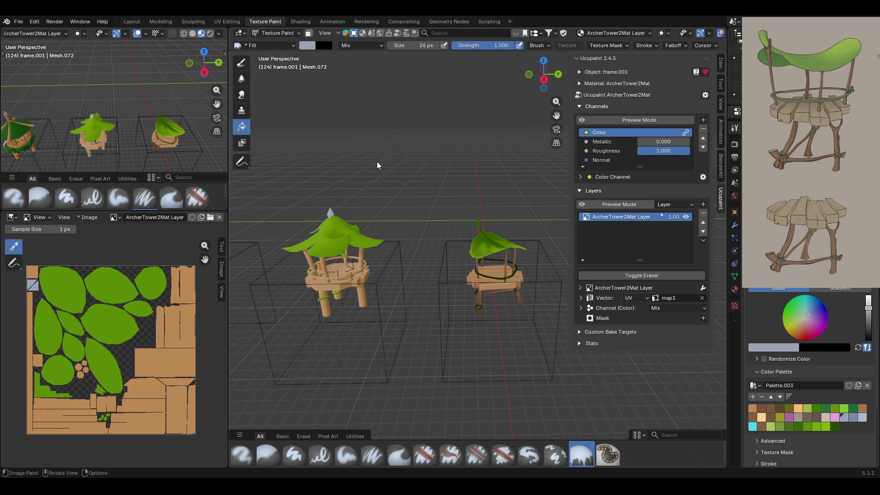
click(242, 62)
Orbit the view around the three archer towers.
mouse_move(342, 132)
middle_down()
mouse_move(372, 147)
mouse_move(388, 122)
middle_up()
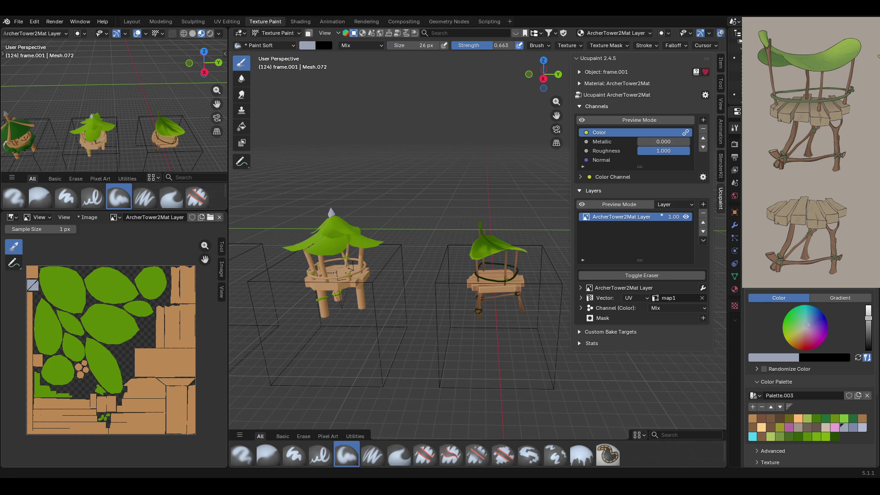
Pan and zoom in on the leaf-roofed middle tower from the front.
drag(556, 115, 483, 116)
scroll(403, 282, up, 2)
middle_drag(404, 321, 359, 315)
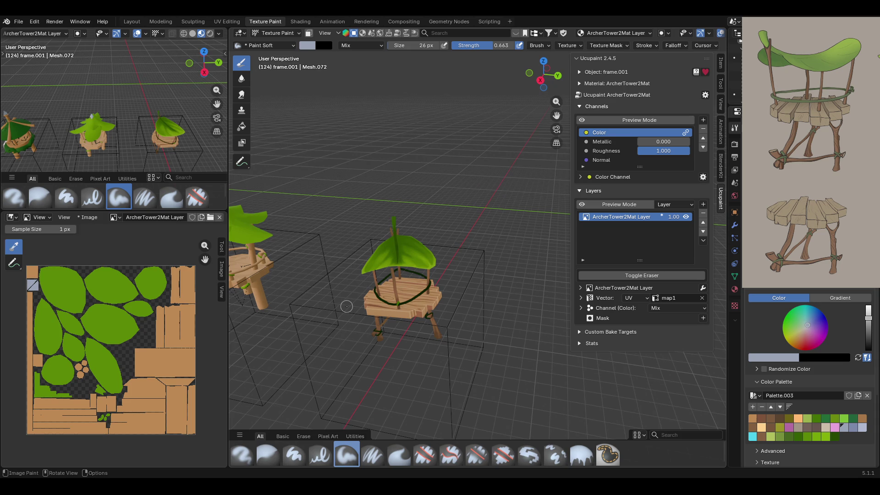
drag(556, 114, 600, 108)
mouse_move(457, 332)
middle_down()
mouse_move(443, 314)
mouse_move(449, 324)
middle_up()
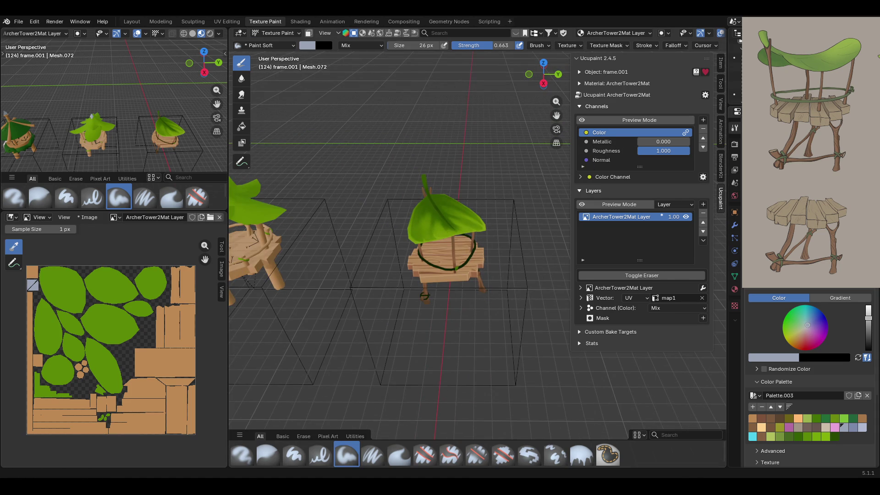
middle_drag(397, 314, 399, 318)
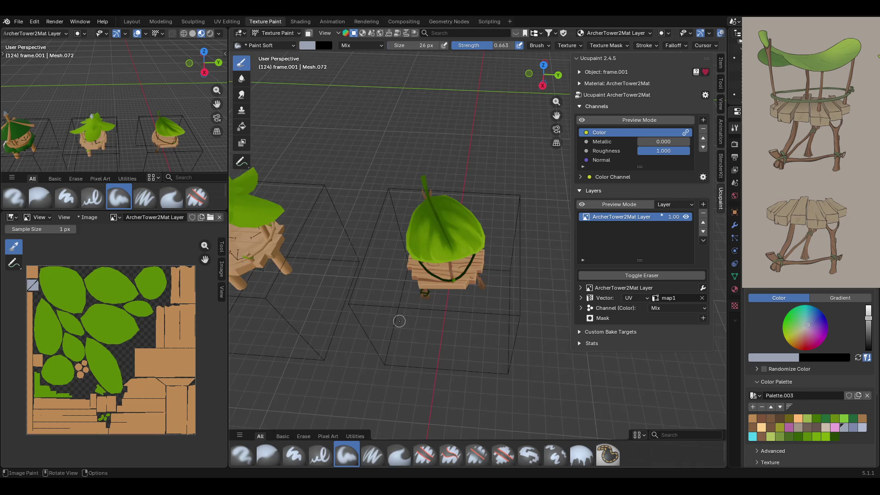
View the middle tower from above and save as ArcherTower.blend.
scroll(399, 318, up, 5)
scroll(428, 327, down, 5)
middle_drag(404, 284, 377, 240)
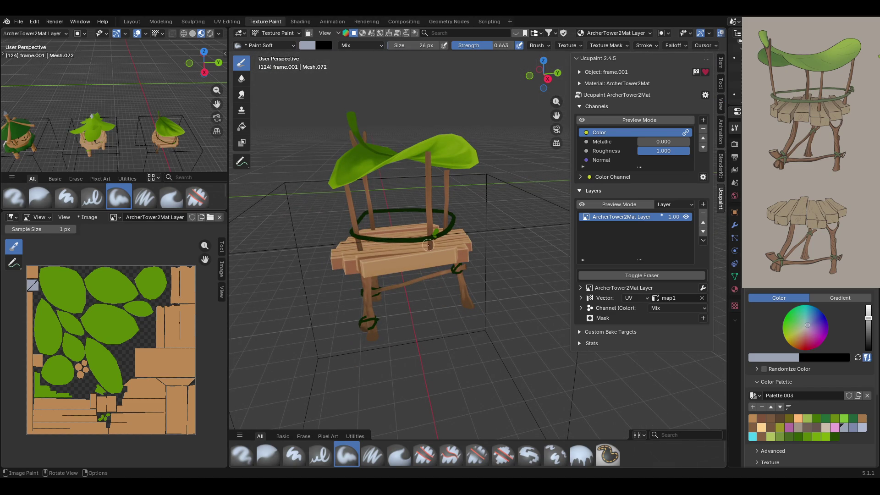
drag(555, 101, 555, 68)
mouse_move(391, 187)
middle_down()
mouse_move(394, 259)
mouse_move(334, 298)
mouse_move(490, 260)
mouse_move(505, 285)
middle_up()
key(ctrl+s)
scroll(495, 268, down, 3)
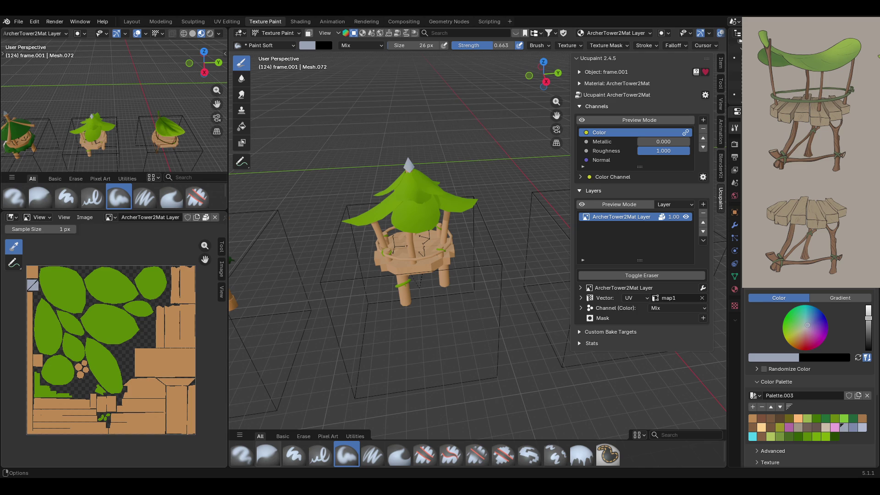
Orbit toward the middle tower and frame it with View Selected.
mouse_move(426, 309)
middle_down()
mouse_move(475, 291)
mouse_move(438, 303)
middle_up()
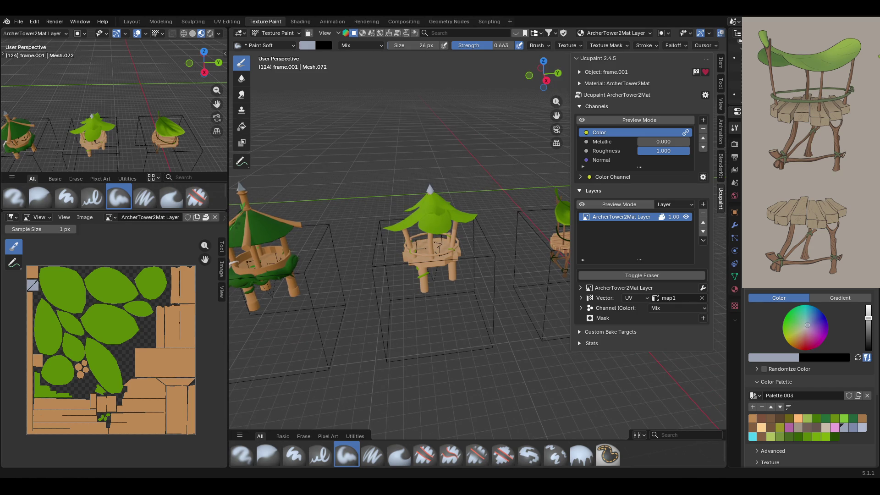
middle_drag(447, 337, 459, 324)
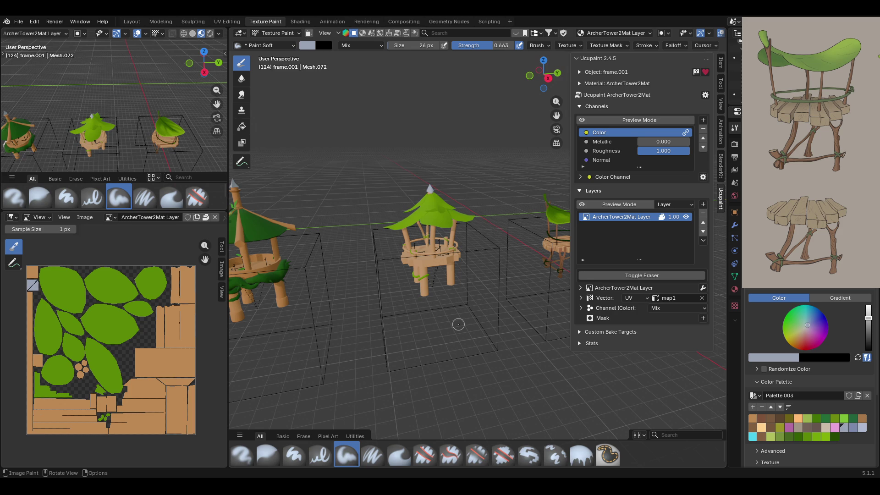
middle_drag(463, 214, 456, 238)
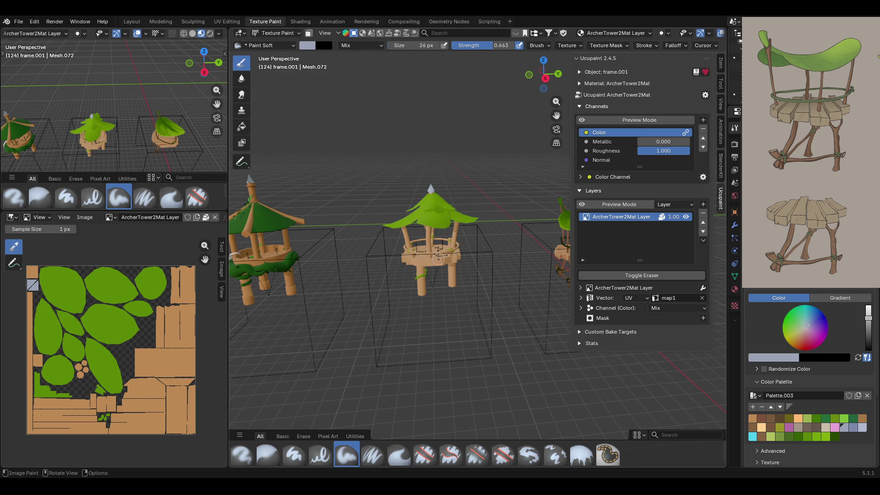
mouse_move(470, 279)
middle_down()
mouse_move(502, 269)
mouse_move(476, 266)
middle_up()
key(KP_Decimal)
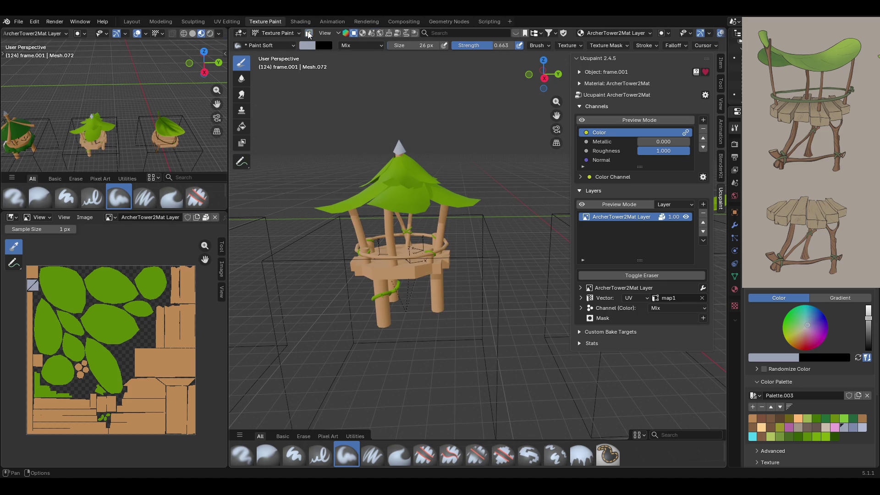
With face masking on, fill the middle tower's legs with a dark palette brown.
click(309, 34)
click(241, 162)
middle_drag(477, 249, 435, 219)
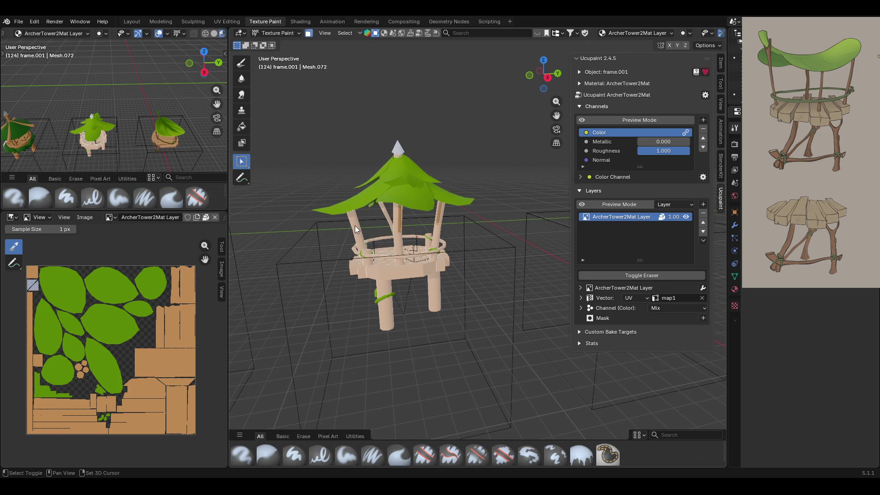
mouse_move(384, 213)
middle_down()
mouse_move(578, 214)
mouse_move(390, 244)
mouse_move(384, 237)
middle_up()
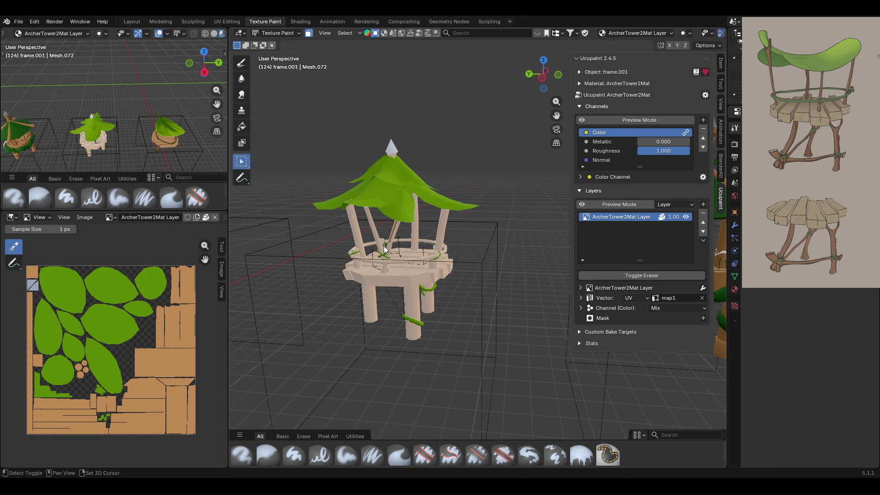
drag(428, 317, 428, 303)
middle_drag(491, 232, 271, 232)
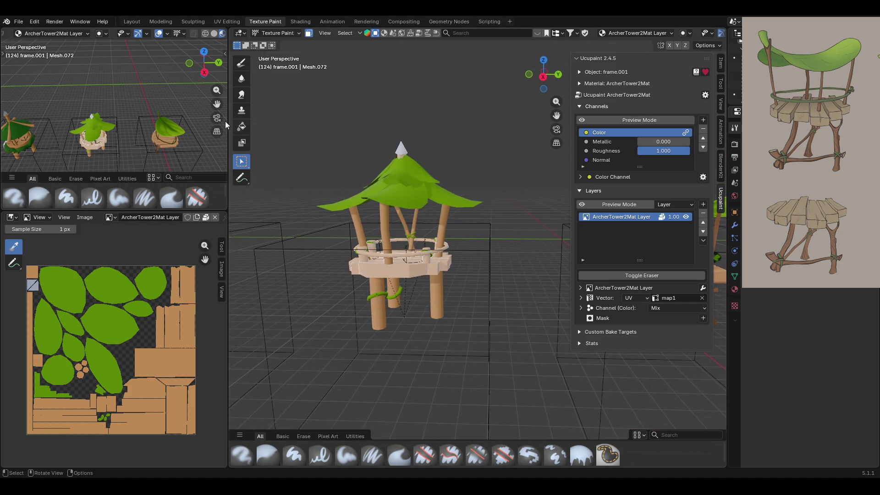
click(242, 127)
click(762, 408)
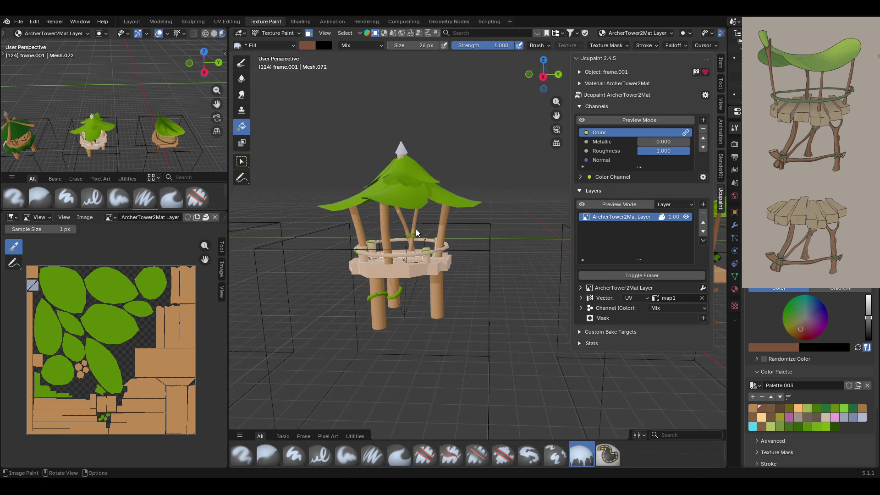
click(438, 222)
Re-enable face masking and select the left leg face, extending to linked leg faces.
mouse_move(437, 222)
middle_down()
mouse_move(453, 257)
mouse_move(483, 258)
mouse_move(317, 52)
middle_up()
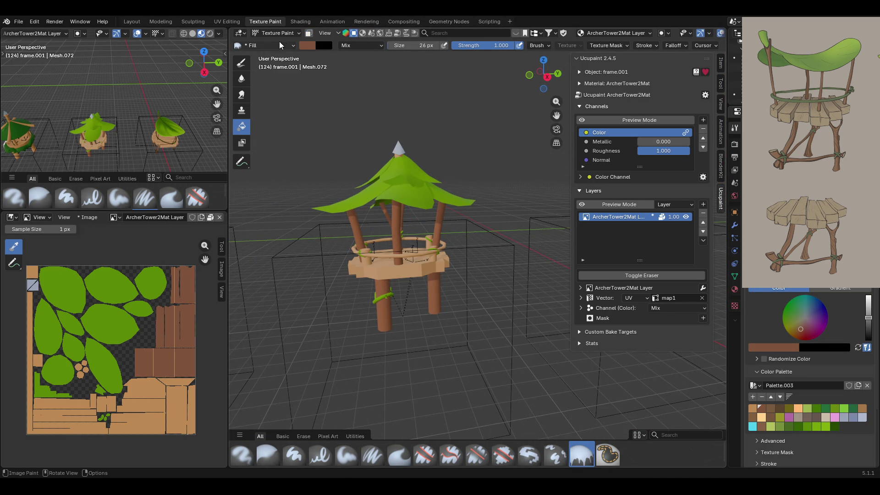
click(308, 33)
click(241, 161)
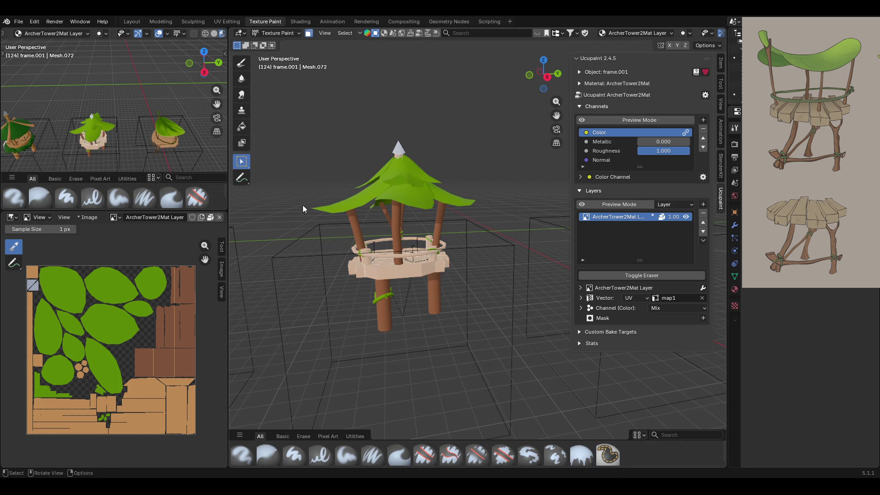
click(381, 287)
mouse_move(433, 284)
middle_down()
mouse_move(512, 291)
mouse_move(363, 295)
middle_up()
middle_drag(479, 297, 367, 308)
key(ctrl+l)
click(243, 127)
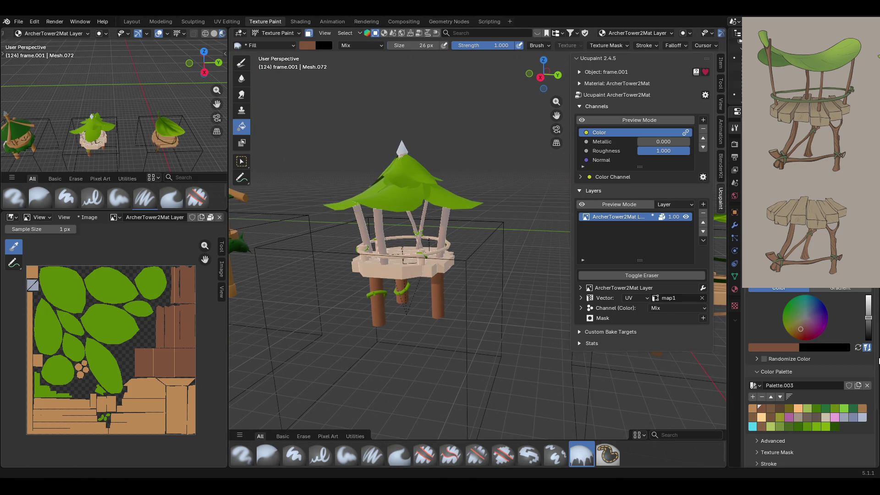
Make the brush colour a gradient with a fully opaque palette-brown stop.
click(834, 289)
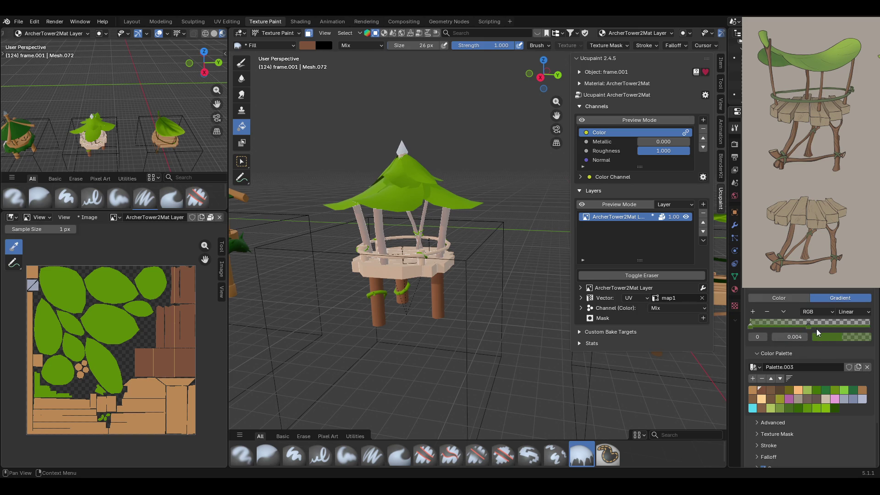
click(832, 336)
drag(854, 310, 871, 311)
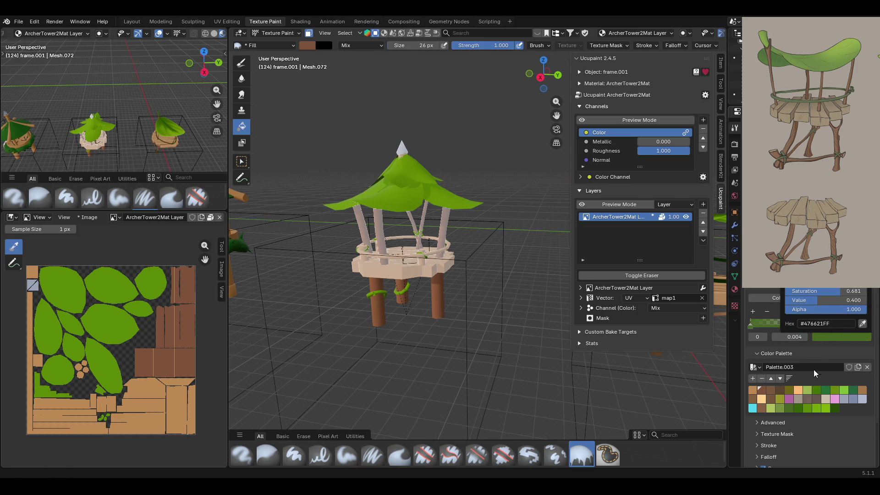
click(780, 390)
In Right Ortho view, drag a brown gradient fill up the tower's leg.
mouse_move(518, 273)
middle_down()
mouse_move(507, 278)
mouse_move(572, 162)
mouse_move(576, 261)
middle_up()
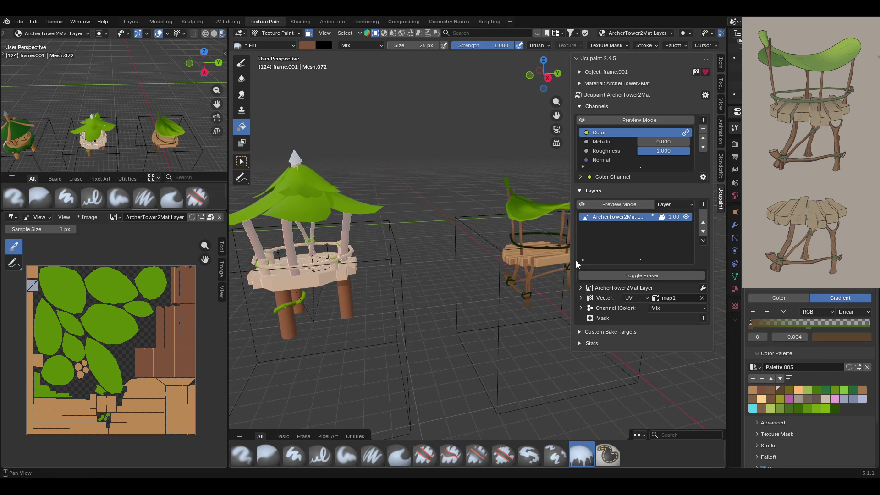
middle_drag(380, 263, 350, 263)
scroll(350, 263, up, 2)
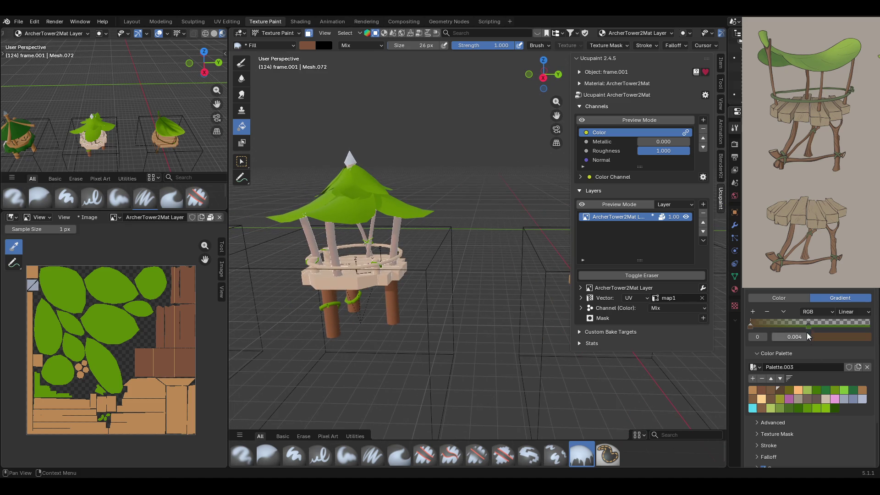
click(809, 325)
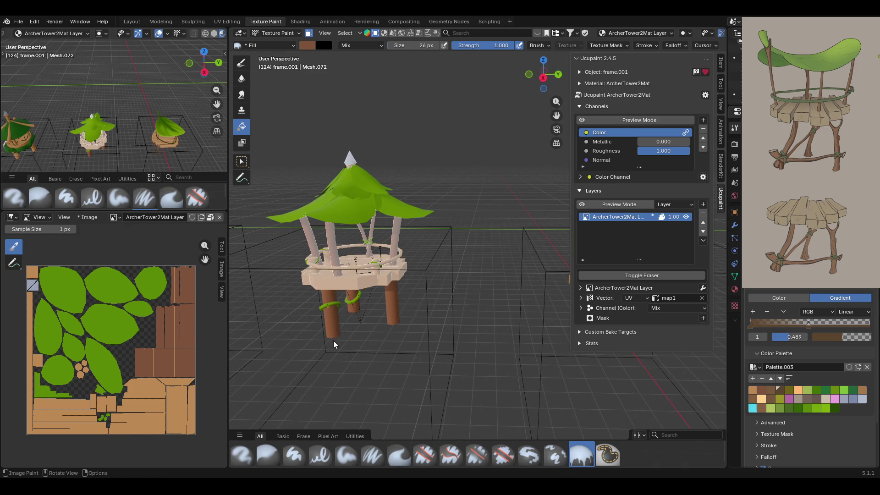
click(543, 78)
drag(321, 349, 319, 294)
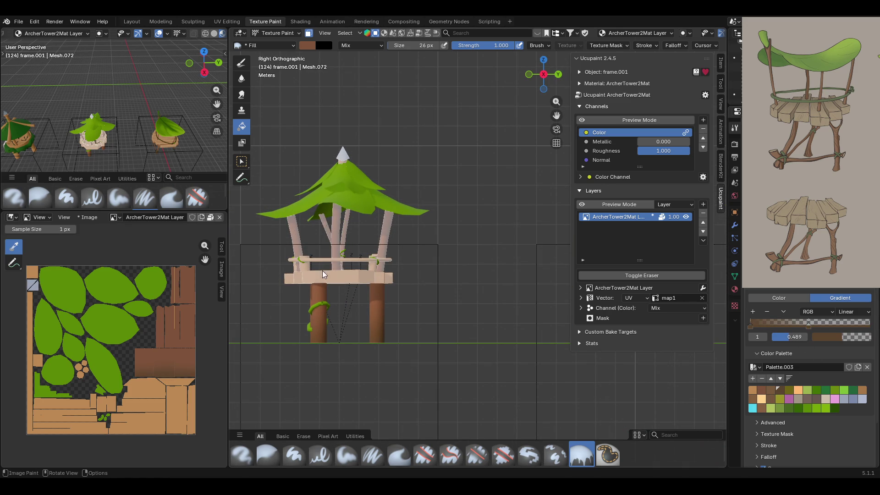
Fill a brown gradient up the left pillar and save the blend file.
drag(314, 342, 313, 292)
key(1)
click(241, 126)
key(ctrl+s)
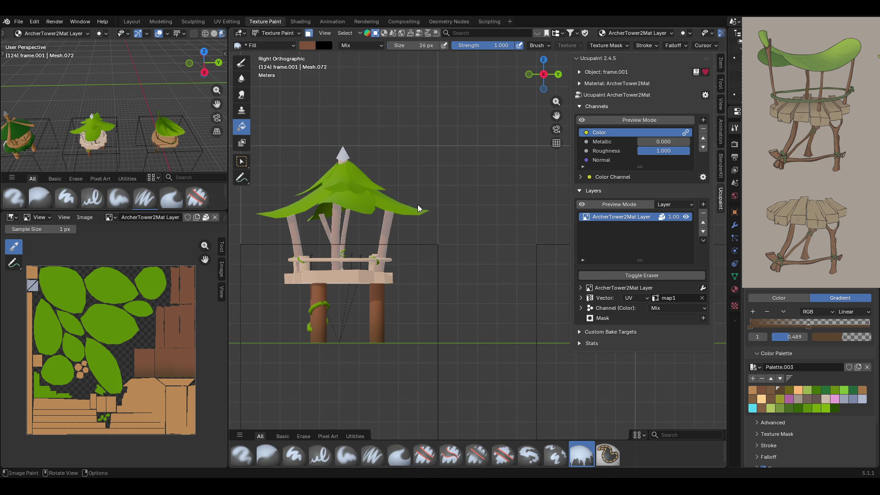
Apply another gradient fill, set the first stop to dark brown #5C442E, enable channel preview.
click(353, 268)
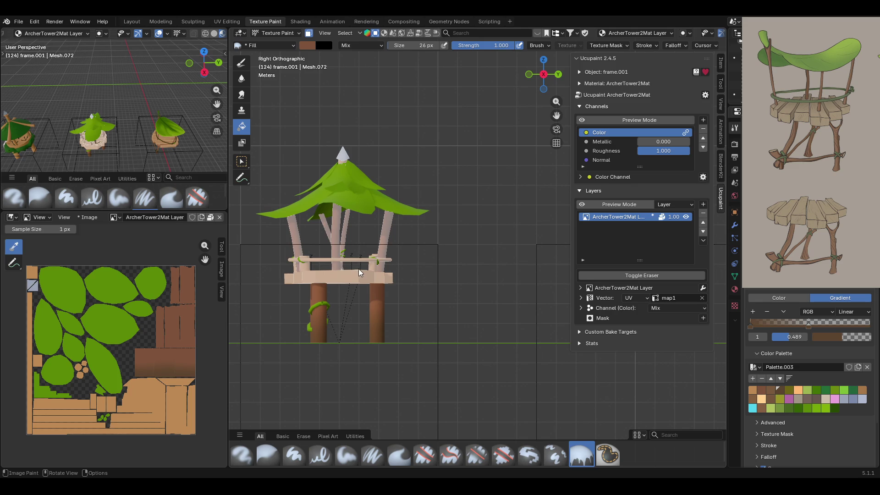
click(751, 325)
click(819, 336)
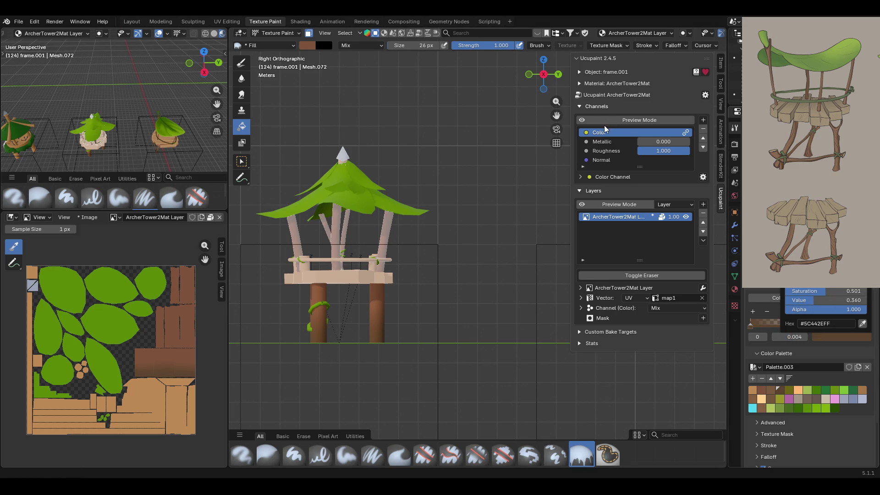
click(581, 120)
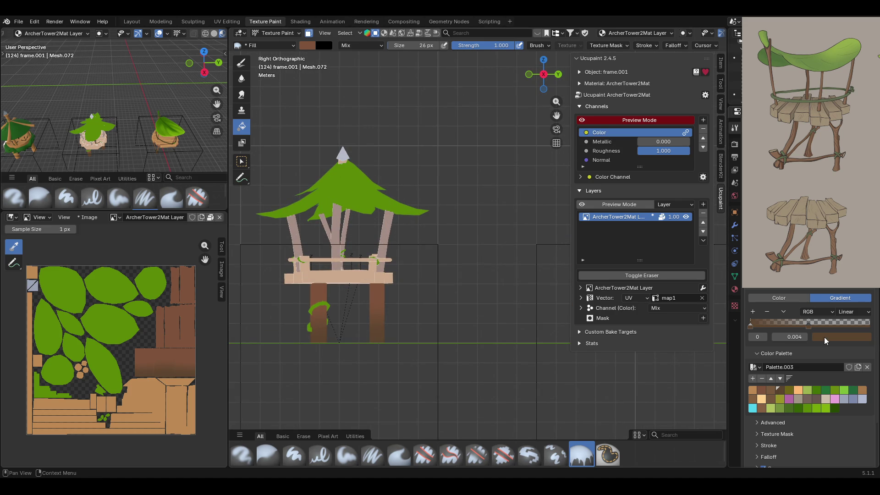
Lighten the gradient's first stop to brown #57442A and return to the fill brush.
click(824, 337)
drag(807, 256, 809, 250)
key(d)
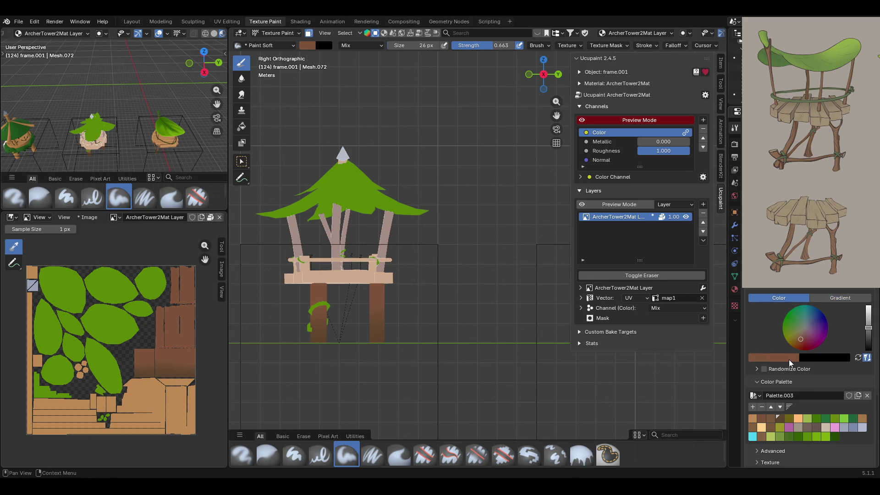
click(241, 126)
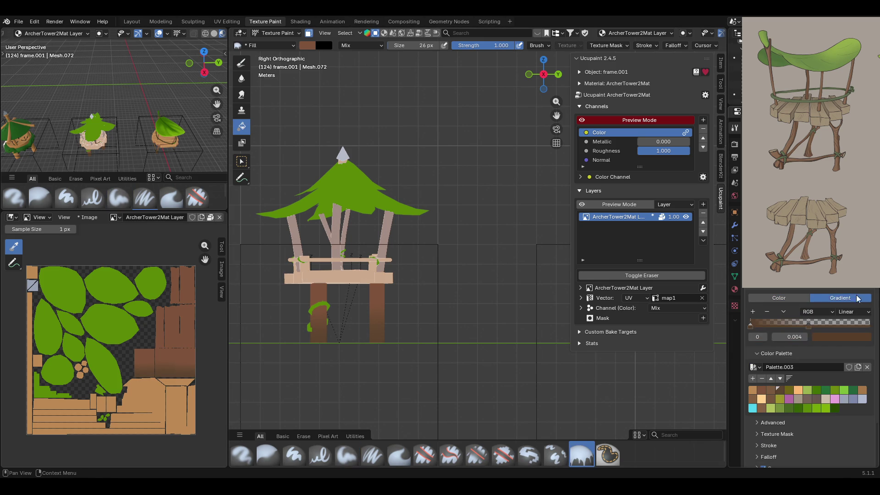
Sample a colour into the gradient's second stop and add it to the palette.
click(751, 325)
click(808, 323)
key(e)
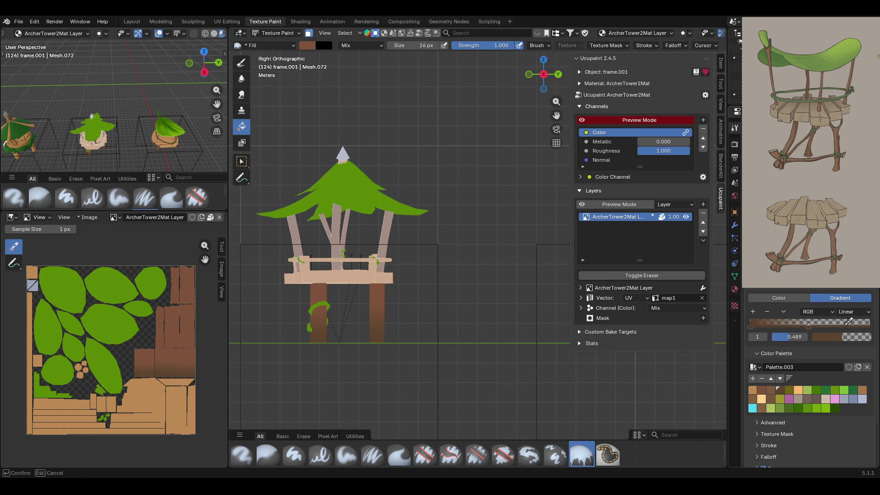
click(752, 326)
click(752, 378)
From Left Ortho, lay a brown gradient down the lower legs, darkening toward the base.
mouse_move(563, 169)
middle_down()
mouse_move(447, 296)
mouse_move(454, 297)
middle_up()
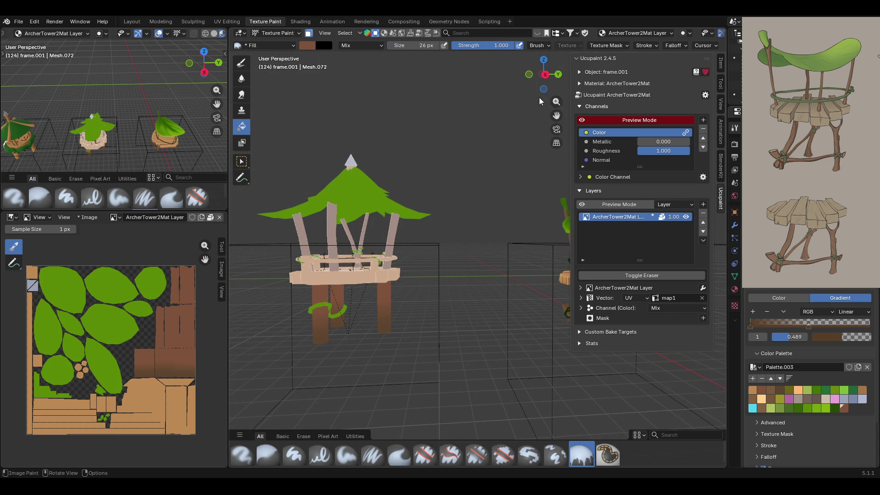
click(542, 75)
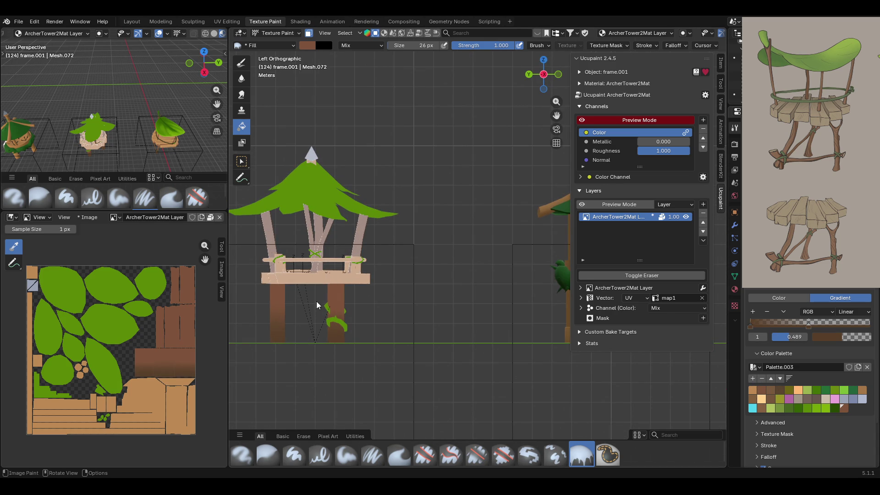
key(1)
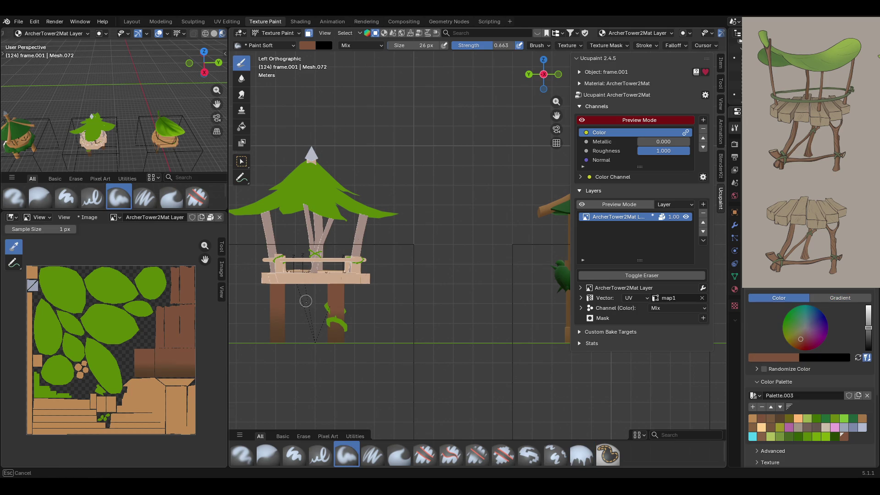
click(241, 126)
drag(307, 273, 307, 315)
mouse_move(411, 281)
middle_down()
mouse_move(341, 293)
mouse_move(233, 293)
middle_up()
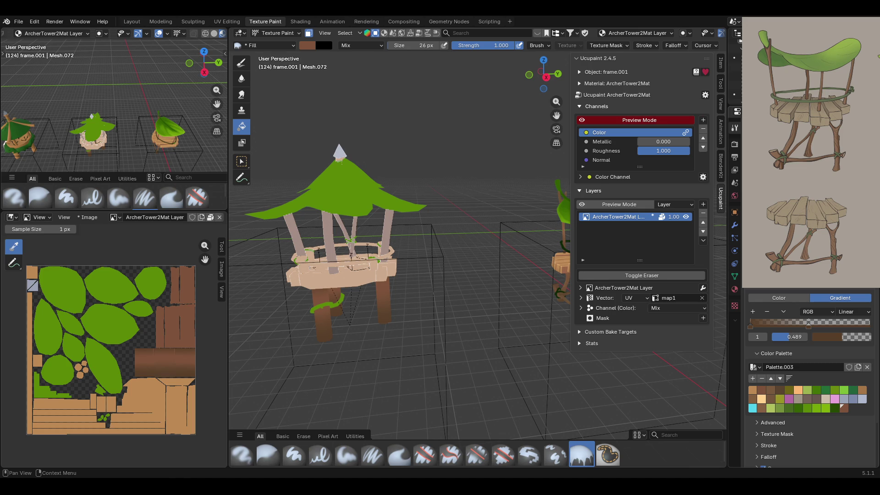
Restrict the face-mask selection to the tower's lower legs and pick the Fill tool.
key(w)
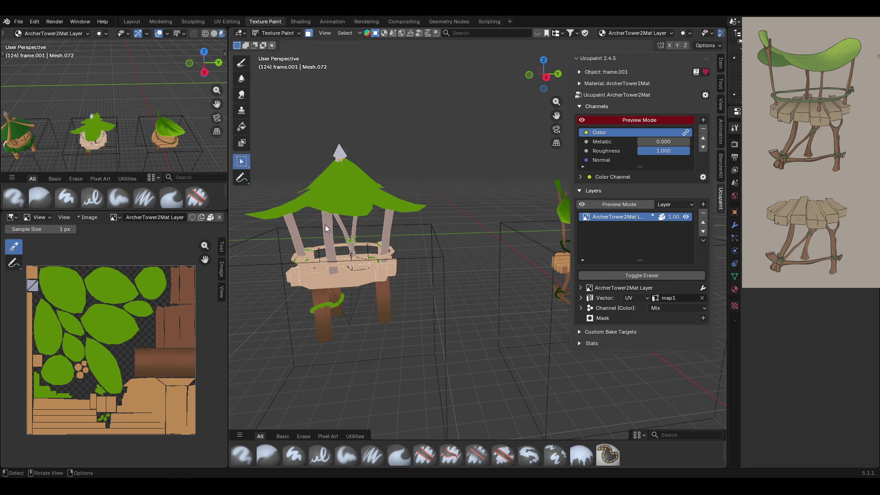
key(l)
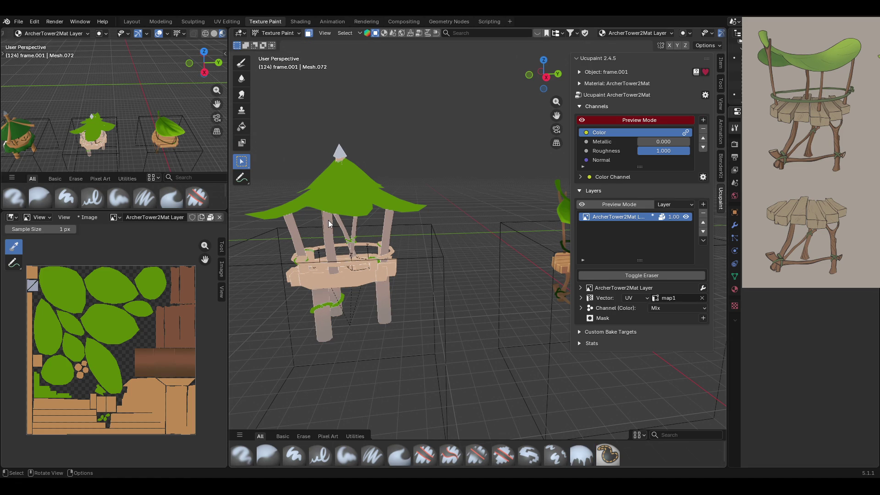
shift+click(384, 229)
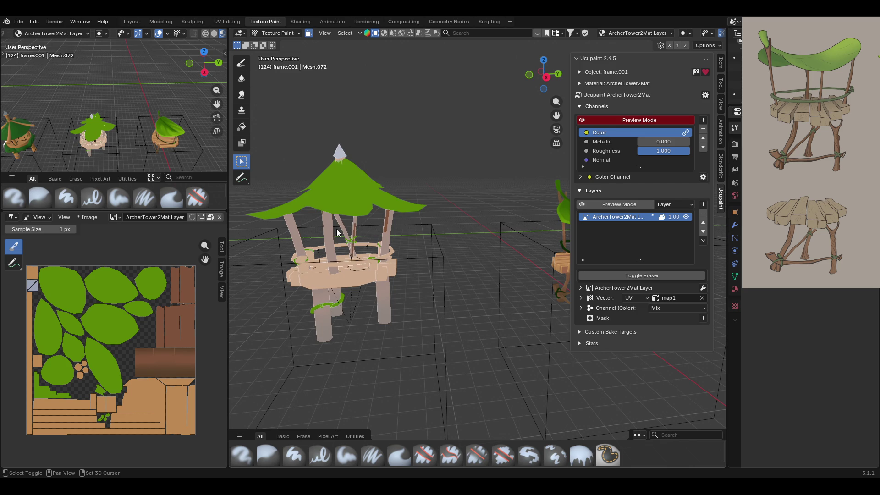
key(ctrl+z)
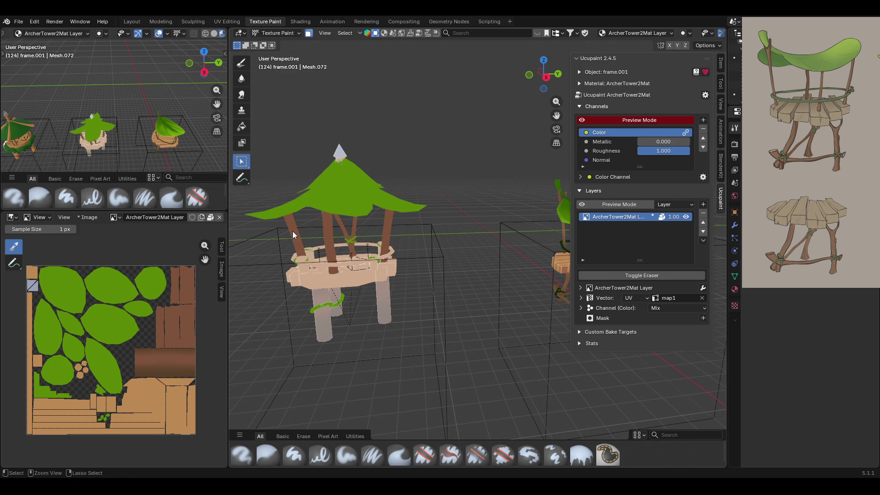
click(242, 130)
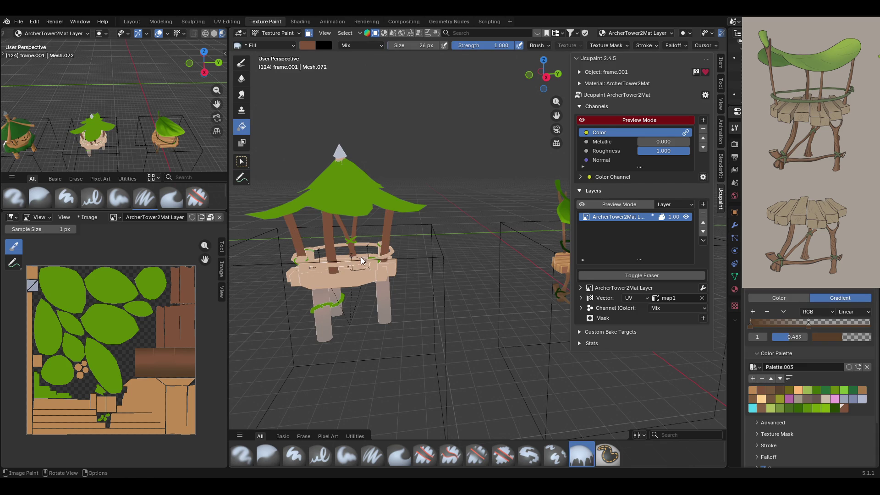
click(546, 78)
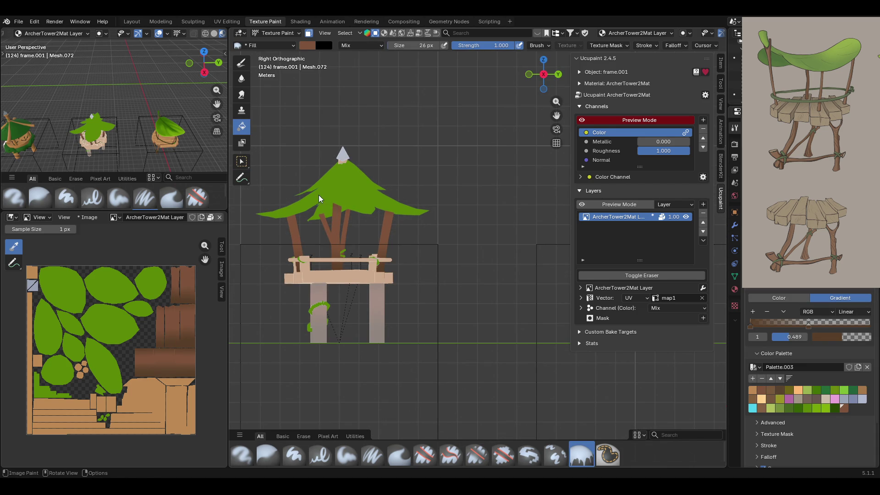
mouse_move(329, 262)
middle_down()
mouse_move(472, 235)
mouse_move(580, 270)
mouse_move(484, 232)
mouse_move(517, 107)
middle_up()
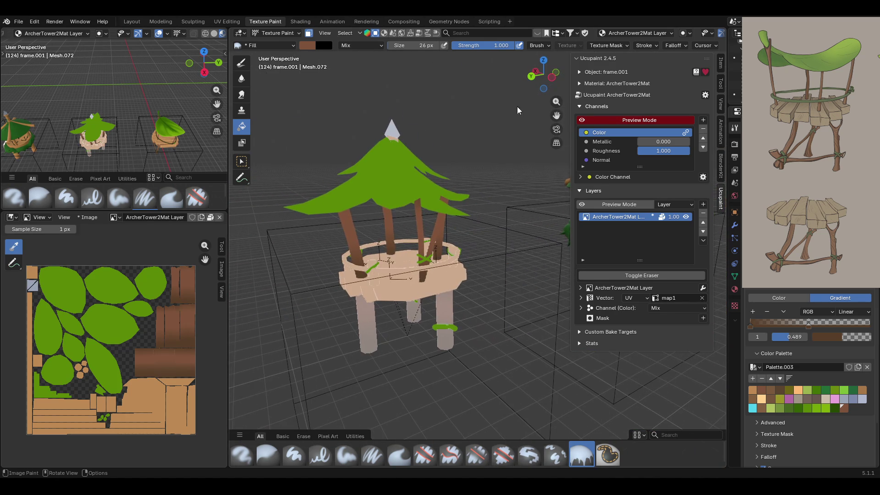
Box-select the platform railing posts and fill them solid dark brown.
click(241, 62)
middle_drag(417, 224, 546, 232)
scroll(546, 233, up, 2)
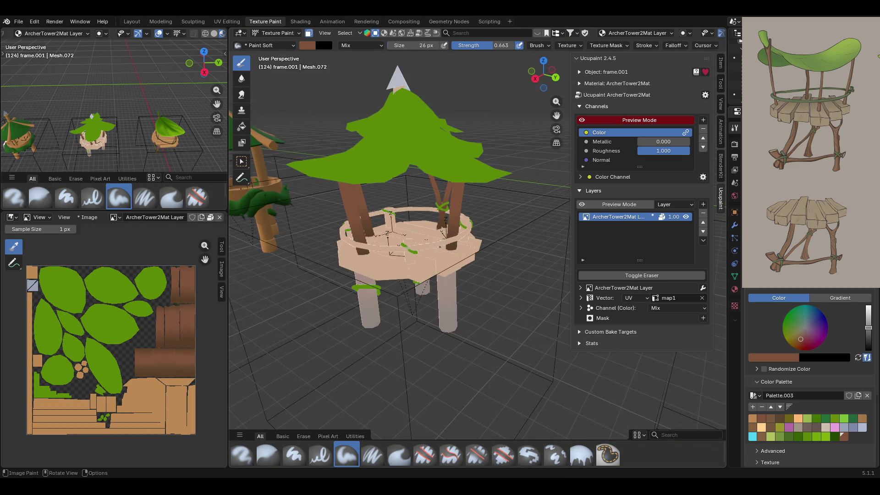
scroll(477, 243, up, 1)
click(241, 162)
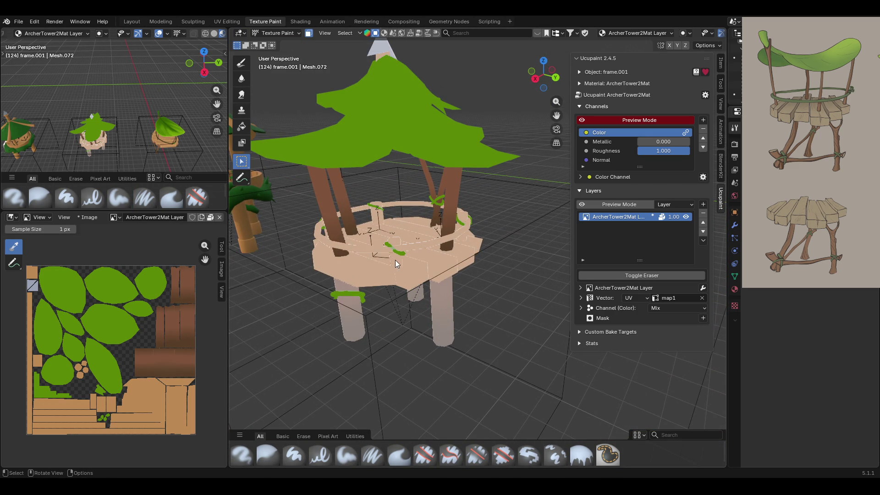
mouse_move(395, 260)
middle_down()
mouse_move(405, 258)
mouse_move(370, 243)
mouse_move(423, 277)
mouse_move(493, 270)
mouse_move(333, 268)
mouse_move(511, 269)
mouse_move(440, 282)
middle_up()
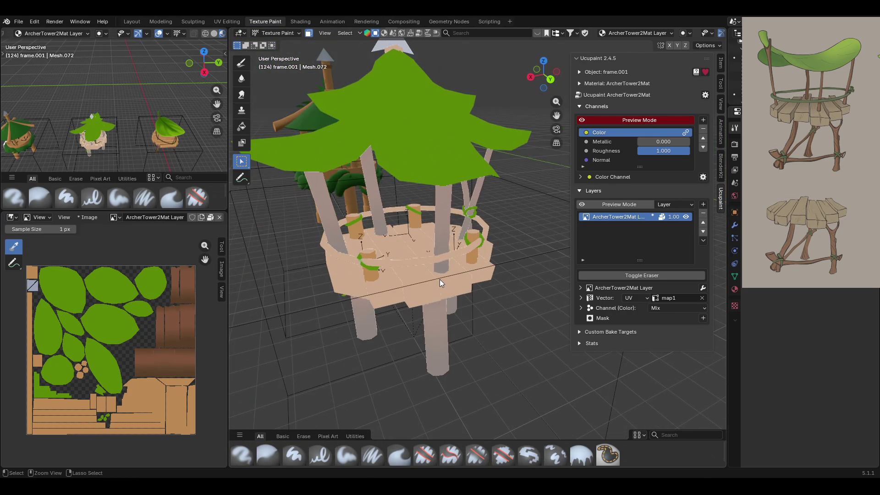
mouse_move(412, 236)
middle_down()
mouse_move(397, 218)
mouse_move(375, 263)
mouse_move(488, 256)
mouse_move(430, 262)
middle_up()
middle_drag(386, 219, 448, 227)
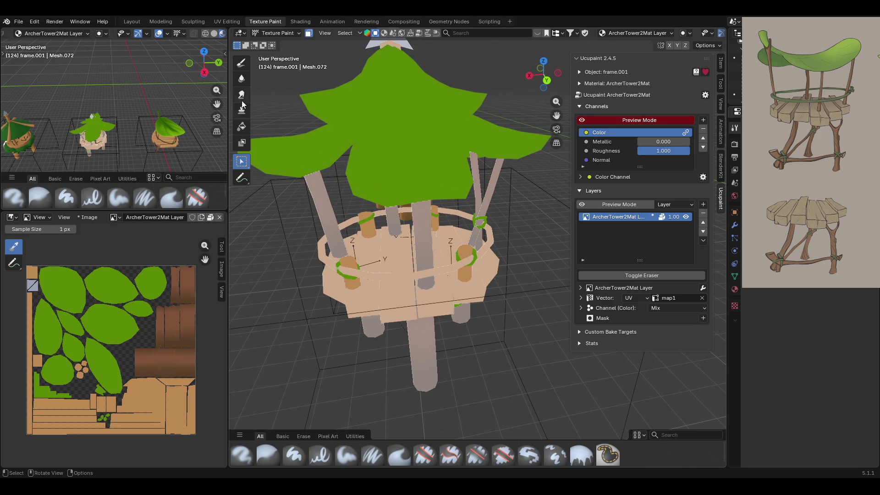
click(241, 126)
click(780, 297)
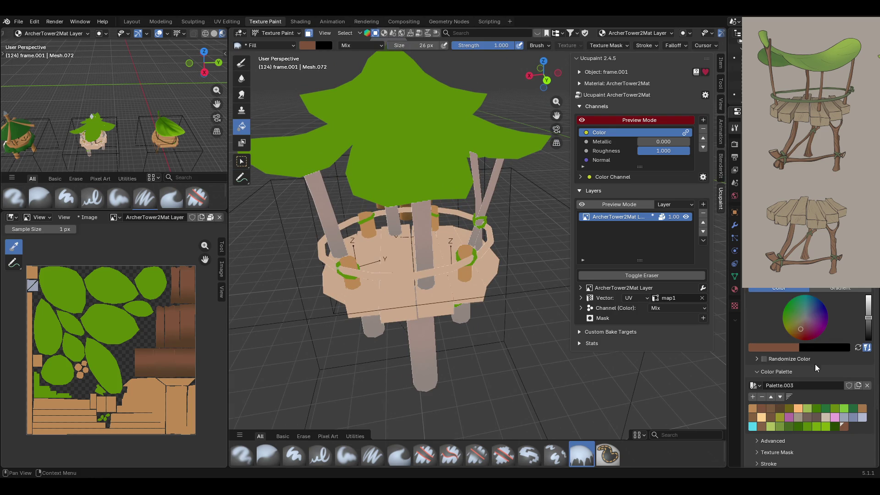
mouse_move(413, 284)
middle_down()
mouse_move(433, 273)
mouse_move(423, 293)
mouse_move(408, 287)
middle_up()
In Back Ortho, gradient-fill the upper poles brown from railing to roof, then disable channel preview.
click(832, 288)
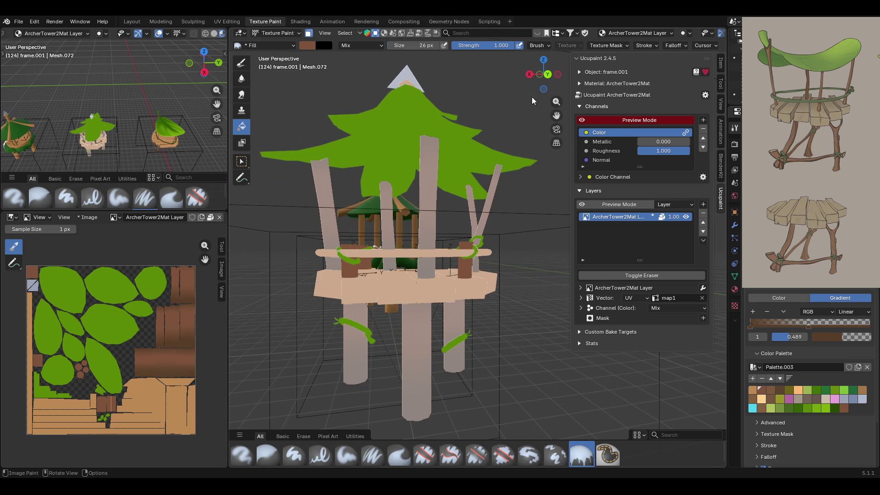
click(548, 74)
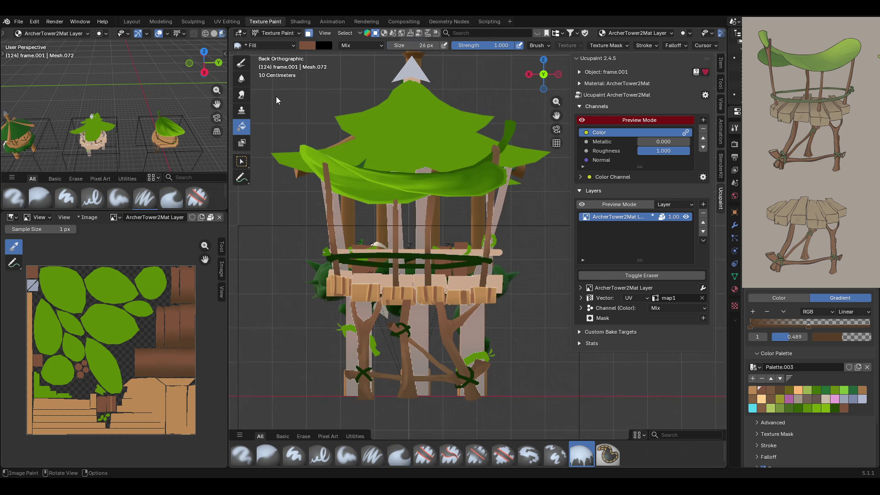
drag(445, 283, 452, 244)
mouse_move(471, 231)
middle_down()
mouse_move(439, 252)
mouse_move(513, 266)
mouse_move(503, 338)
mouse_move(450, 317)
mouse_move(444, 342)
mouse_move(476, 343)
mouse_move(278, 74)
middle_up()
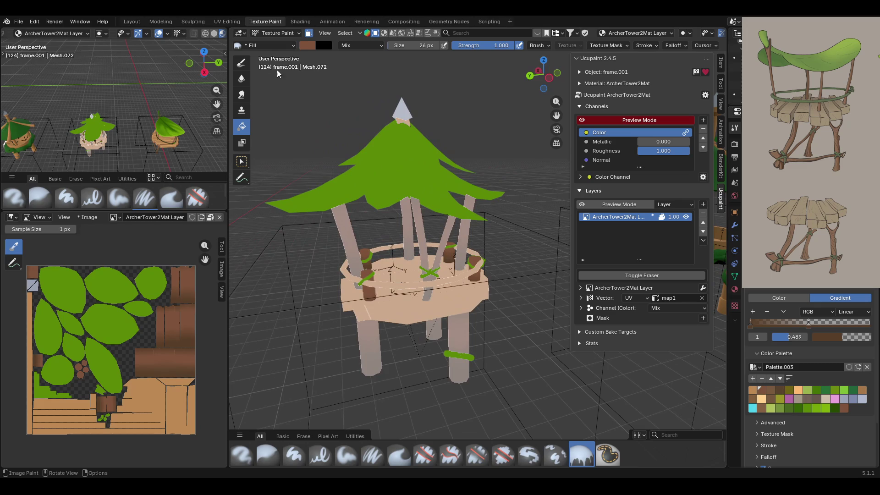
mouse_move(494, 243)
middle_down()
mouse_move(504, 251)
mouse_move(467, 245)
mouse_move(453, 297)
middle_up()
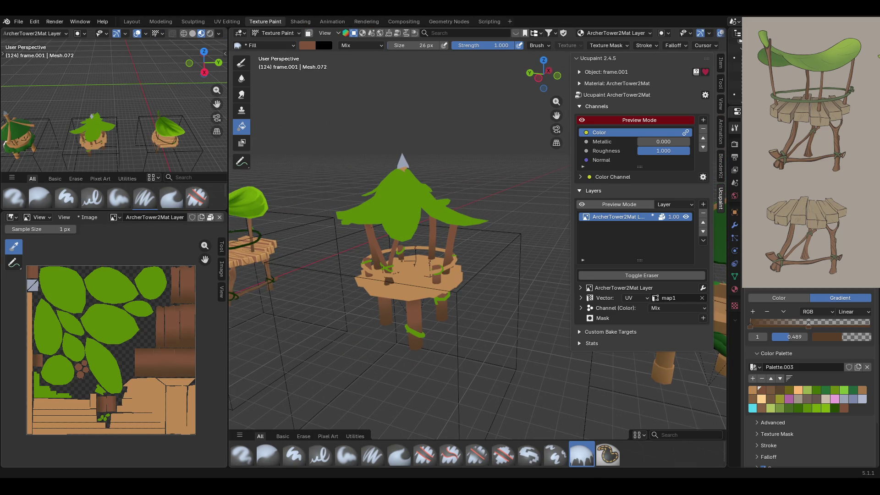
mouse_move(388, 318)
middle_down()
mouse_move(526, 281)
mouse_move(576, 285)
mouse_move(416, 298)
mouse_move(414, 246)
mouse_move(457, 276)
mouse_move(435, 270)
mouse_move(441, 318)
mouse_move(380, 251)
mouse_move(543, 263)
mouse_move(351, 250)
mouse_move(323, 262)
mouse_move(430, 276)
mouse_move(471, 234)
mouse_move(587, 222)
mouse_move(455, 240)
mouse_move(482, 216)
middle_up()
click(582, 120)
click(582, 120)
mouse_move(510, 150)
middle_down()
mouse_move(593, 164)
mouse_move(598, 195)
middle_up()
click(309, 33)
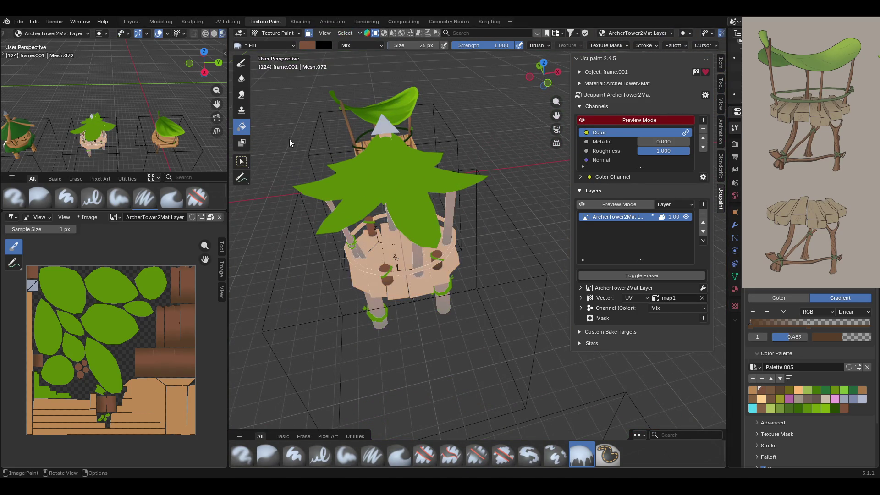
click(242, 161)
Orbit and zoom around the leaf-roofed tower to look down into its platform.
mouse_move(330, 229)
middle_down()
mouse_move(444, 208)
mouse_move(400, 221)
mouse_move(394, 287)
middle_up()
scroll(394, 287, up, 6)
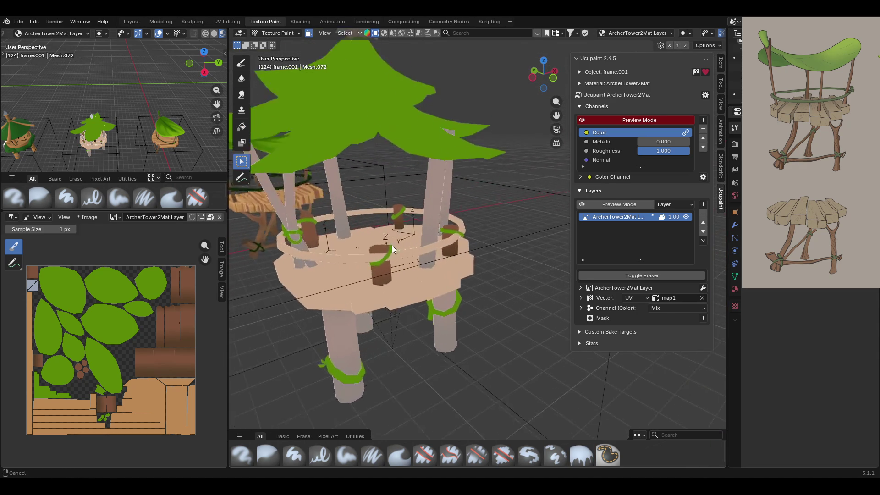
mouse_move(381, 310)
middle_down()
mouse_move(337, 294)
mouse_move(338, 314)
mouse_move(307, 323)
mouse_move(420, 318)
mouse_move(506, 297)
mouse_move(436, 312)
mouse_move(408, 304)
mouse_move(520, 285)
mouse_move(404, 248)
mouse_move(480, 253)
mouse_move(420, 284)
mouse_move(610, 249)
mouse_move(634, 257)
mouse_move(466, 241)
mouse_move(461, 268)
middle_up()
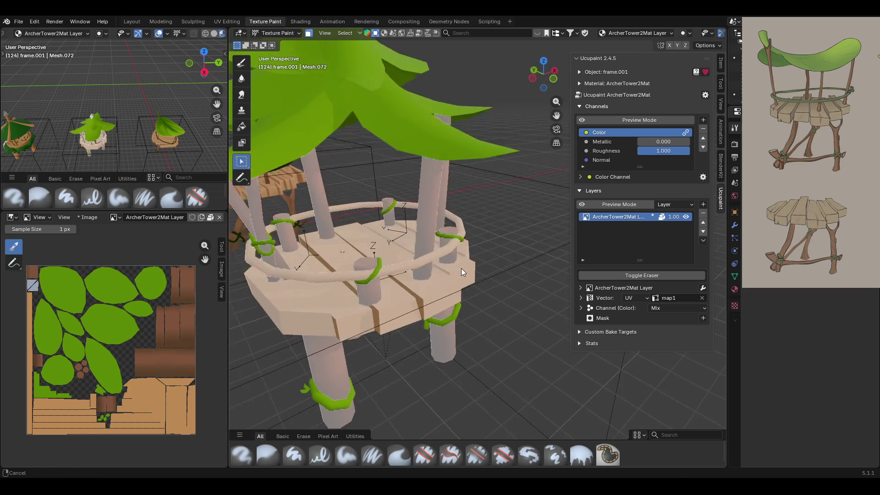
scroll(466, 218, up, 5)
drag(355, 279, 397, 314)
mouse_move(441, 265)
middle_down()
mouse_move(391, 347)
mouse_move(387, 337)
mouse_move(446, 323)
mouse_move(308, 337)
mouse_move(298, 352)
mouse_move(371, 200)
mouse_move(367, 161)
mouse_move(372, 206)
mouse_move(391, 199)
mouse_move(424, 227)
mouse_move(311, 218)
mouse_move(295, 52)
mouse_move(246, 181)
middle_up()
mouse_move(419, 98)
middle_down()
mouse_move(487, 318)
mouse_move(504, 253)
mouse_move(436, 246)
mouse_move(459, 211)
mouse_move(554, 167)
mouse_move(394, 298)
mouse_move(399, 232)
middle_up()
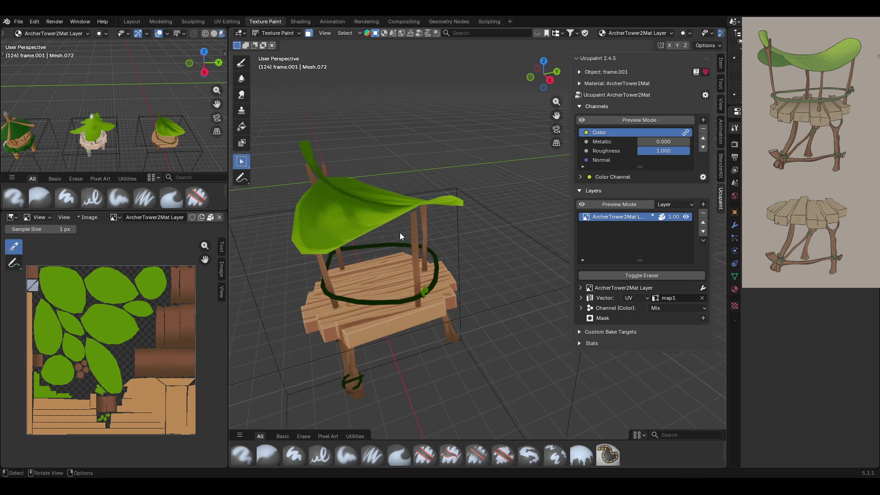
Fill the pine-roofed tower's platform front with brown #7F543B, then return to Draw with masking off.
click(243, 123)
click(764, 347)
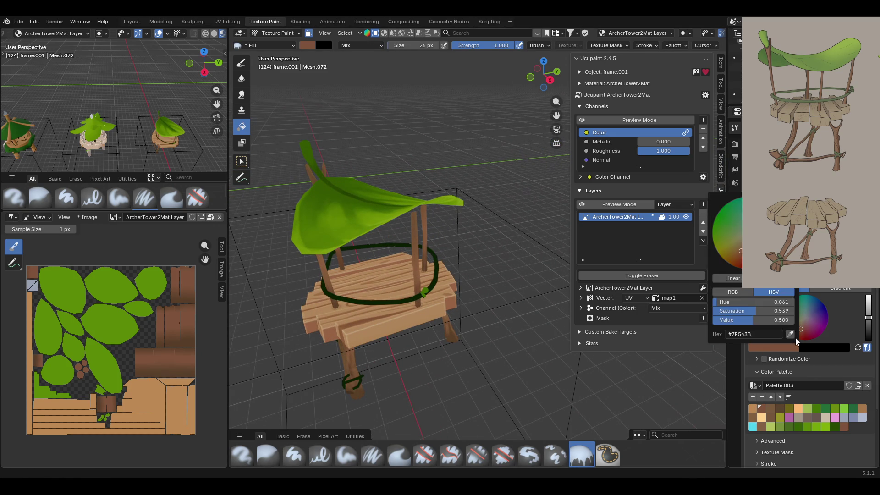
mouse_move(325, 339)
middle_down()
mouse_move(313, 355)
mouse_move(331, 330)
mouse_move(241, 428)
mouse_move(257, 412)
middle_up()
mouse_move(556, 115)
mouse_down()
mouse_move(591, 128)
mouse_move(458, 252)
mouse_move(309, 364)
mouse_up()
click(388, 323)
mouse_move(389, 324)
middle_down()
mouse_move(382, 318)
mouse_move(477, 277)
mouse_move(346, 318)
mouse_move(427, 302)
mouse_move(232, 79)
middle_up()
click(242, 63)
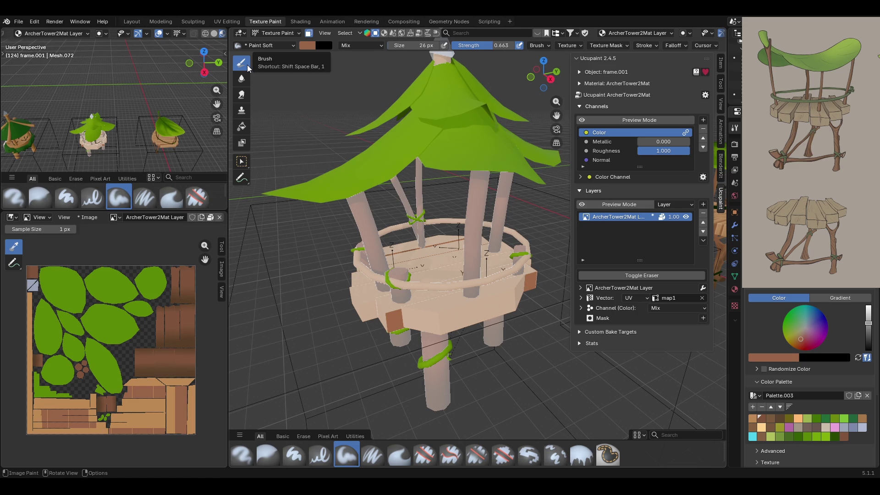
click(309, 33)
Orbit below the middle tower and pan it right to inspect its brown-and-green texture.
mouse_move(400, 178)
middle_down()
mouse_move(433, 142)
mouse_move(466, 250)
mouse_move(564, 112)
mouse_move(451, 207)
mouse_move(439, 188)
middle_up()
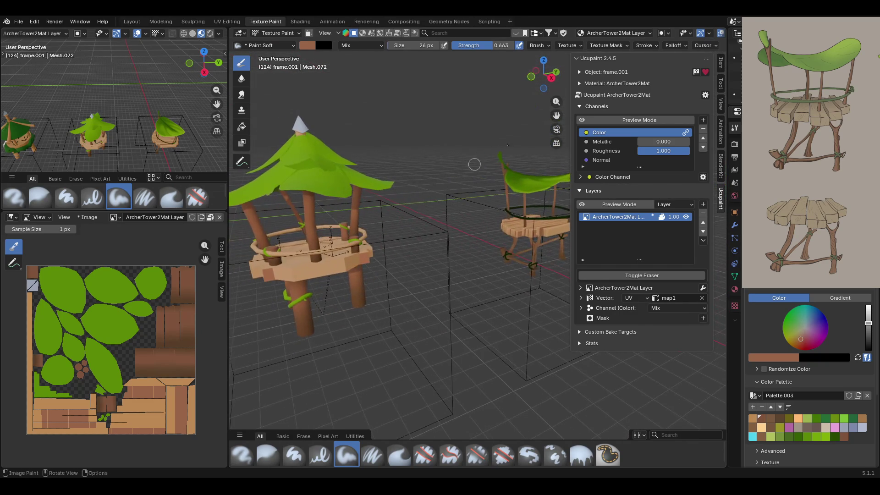
drag(556, 115, 632, 131)
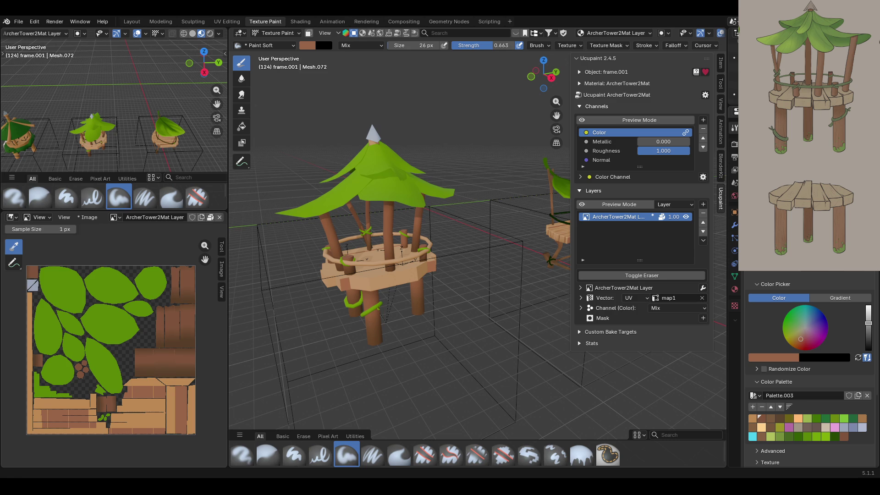
Centre the middle tower in the viewport and save ArcherTower.blend.
mouse_move(433, 291)
middle_down()
mouse_move(463, 281)
mouse_move(433, 283)
middle_up()
scroll(433, 283, down, 5)
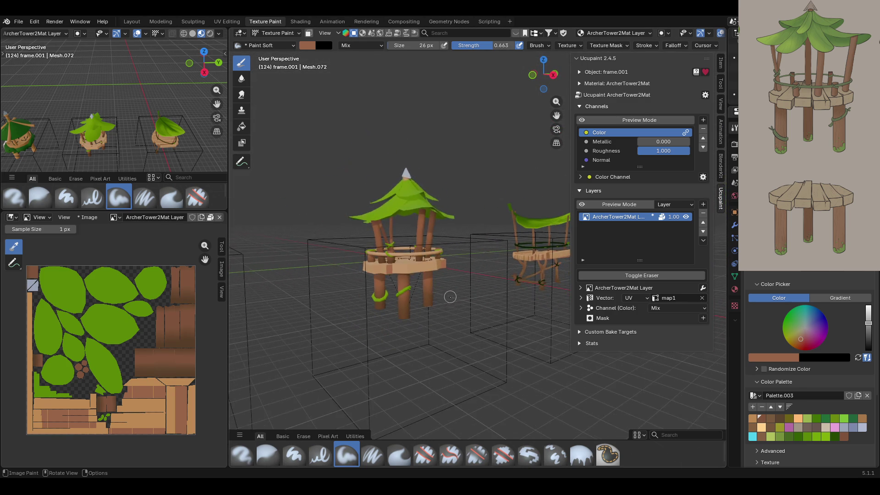
scroll(439, 316, up, 4)
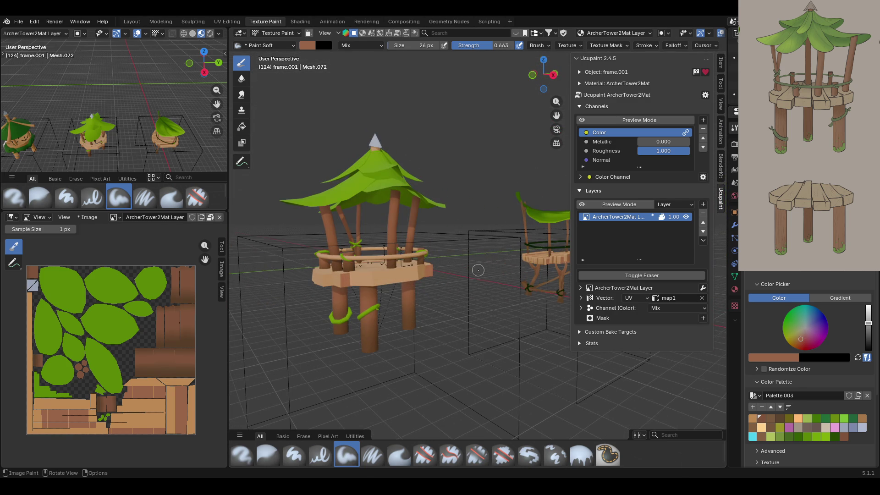
drag(557, 115, 564, 123)
middle_drag(482, 190, 428, 202)
key(ctrl+s)
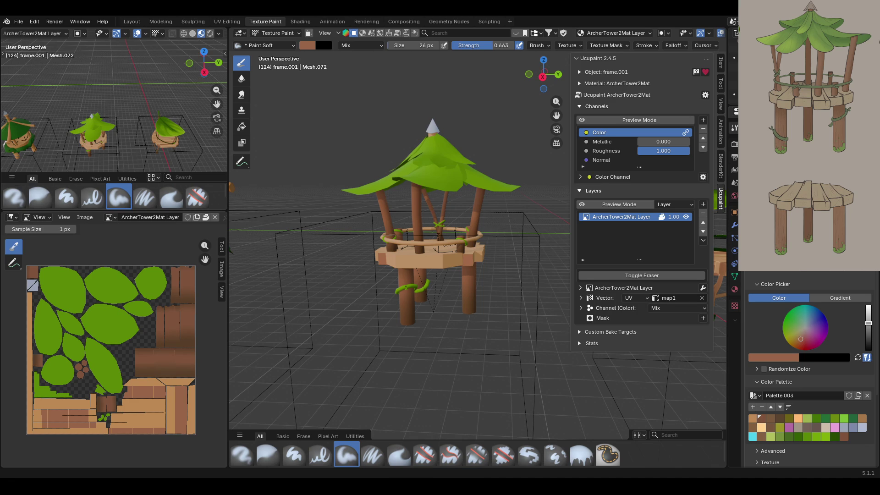
Orbit to look down on the tower and switch on the flat Color channel preview.
middle_drag(412, 275, 348, 277)
middle_drag(529, 247, 503, 278)
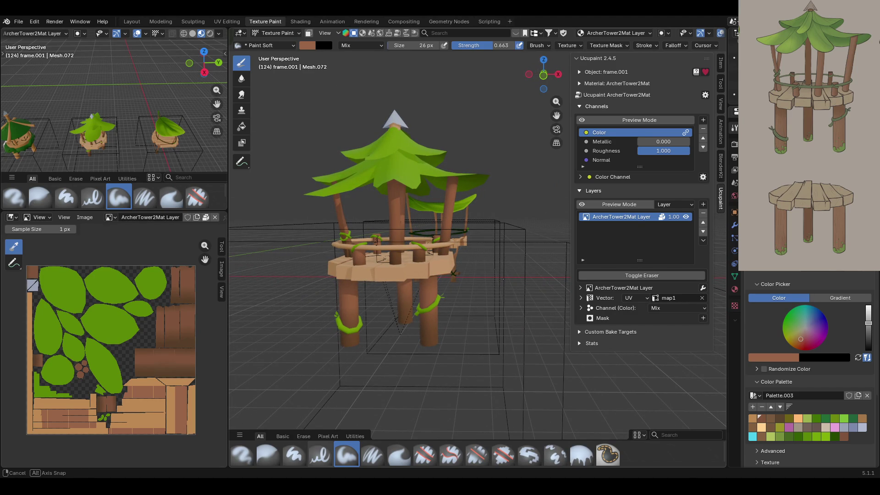
middle_drag(503, 278, 487, 305)
mouse_move(555, 116)
mouse_down()
mouse_move(587, 120)
mouse_move(572, 164)
mouse_move(514, 164)
mouse_move(505, 150)
mouse_up()
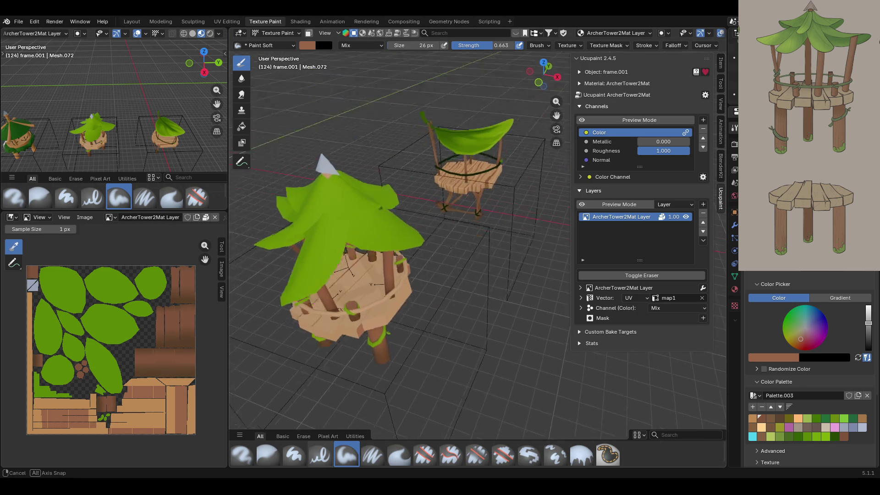
middle_drag(451, 248, 367, 121)
mouse_move(394, 150)
middle_down()
mouse_move(361, 190)
mouse_move(430, 147)
mouse_move(346, 155)
middle_up()
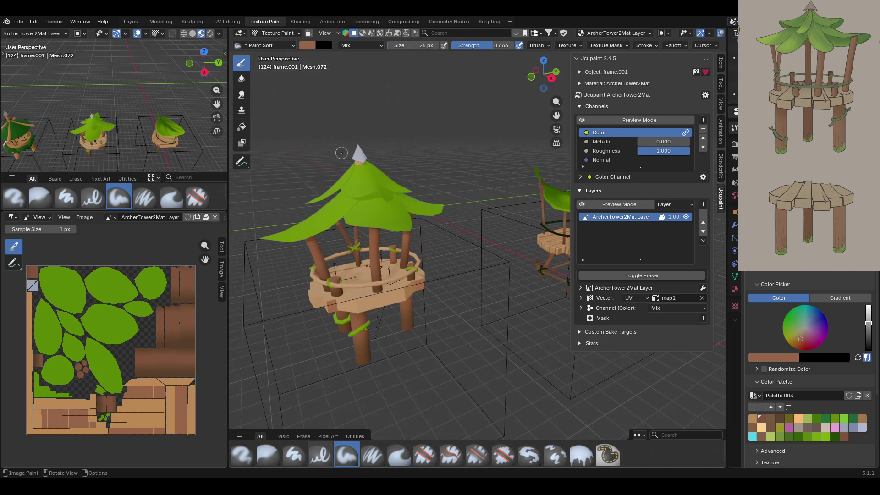
click(584, 120)
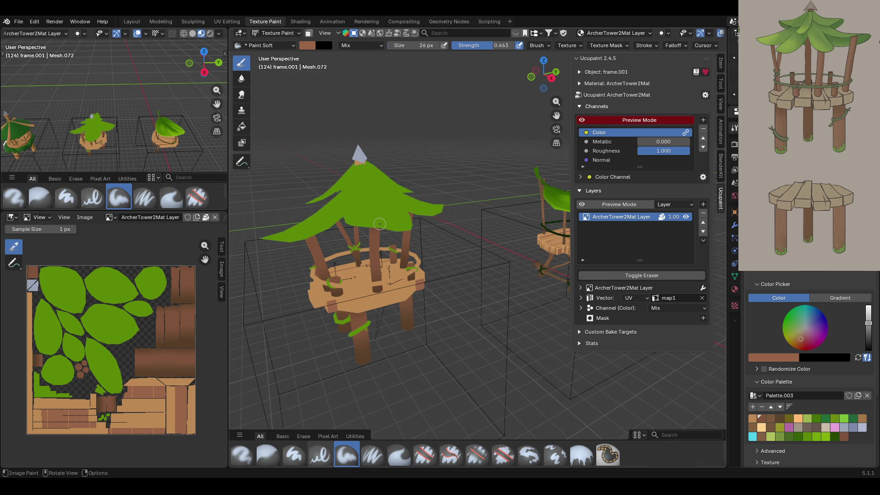
scroll(382, 225, down, 5)
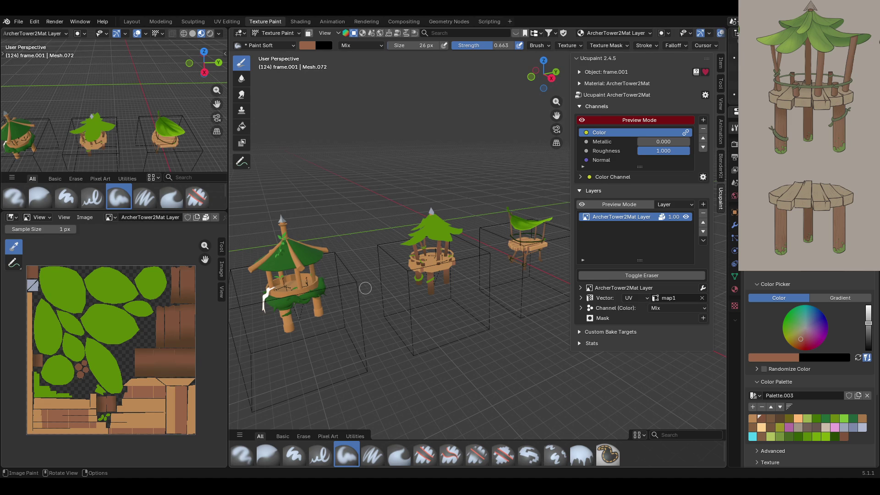
mouse_move(475, 314)
middle_down()
mouse_move(462, 274)
mouse_move(446, 303)
middle_up()
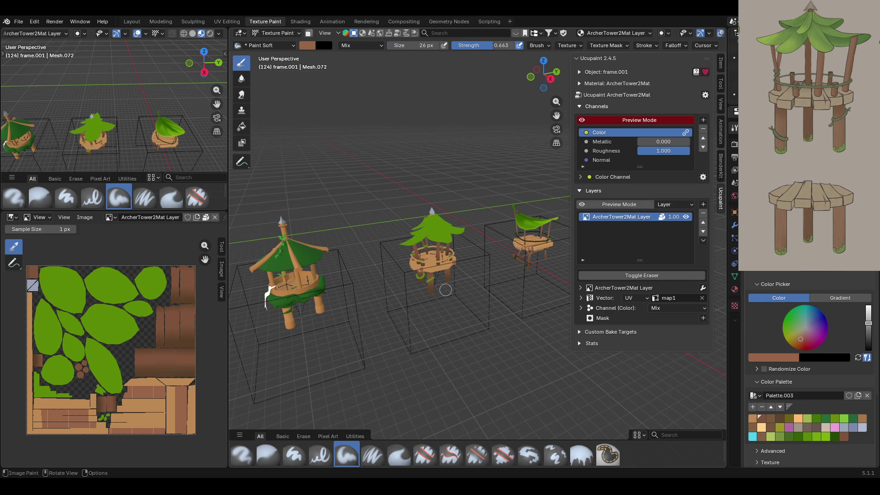
mouse_move(445, 289)
middle_down()
mouse_move(449, 304)
mouse_move(423, 215)
mouse_move(424, 248)
mouse_move(451, 249)
middle_up()
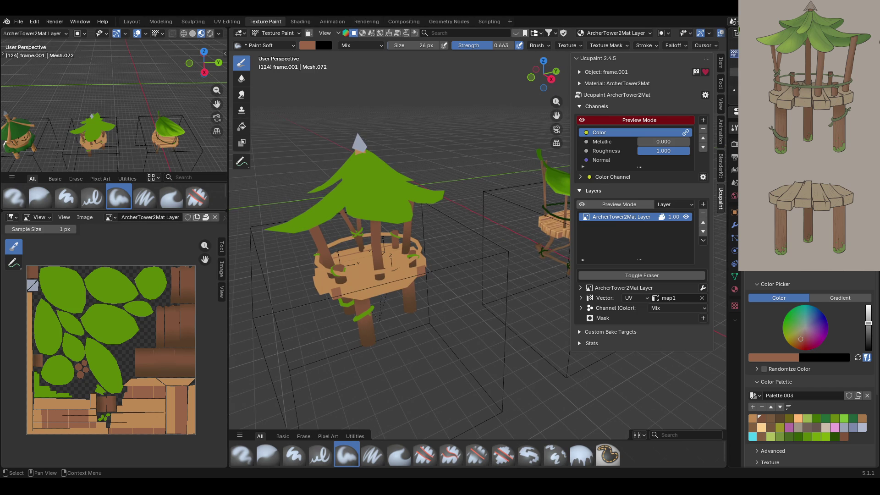
mouse_move(403, 229)
middle_down()
mouse_move(421, 227)
mouse_move(398, 229)
middle_up()
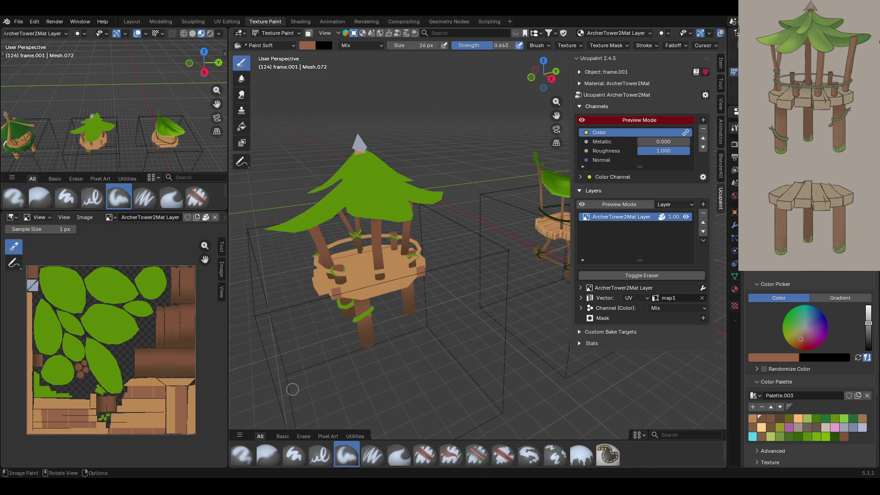
mouse_move(392, 259)
middle_down()
mouse_move(552, 122)
mouse_move(433, 299)
mouse_move(705, 317)
mouse_move(706, 385)
middle_up()
mouse_move(458, 274)
shift+middle_down()
mouse_move(399, 275)
mouse_move(596, 266)
mouse_move(577, 264)
shift+middle_up()
mouse_move(488, 267)
middle_down()
mouse_move(444, 258)
mouse_move(498, 177)
mouse_move(495, 149)
middle_up()
mouse_move(556, 115)
middle_down()
mouse_move(350, 272)
mouse_move(239, 260)
mouse_move(402, 249)
mouse_move(391, 282)
mouse_move(367, 237)
middle_up()
mouse_move(557, 116)
middle_down()
mouse_move(497, 285)
mouse_move(568, 310)
middle_up()
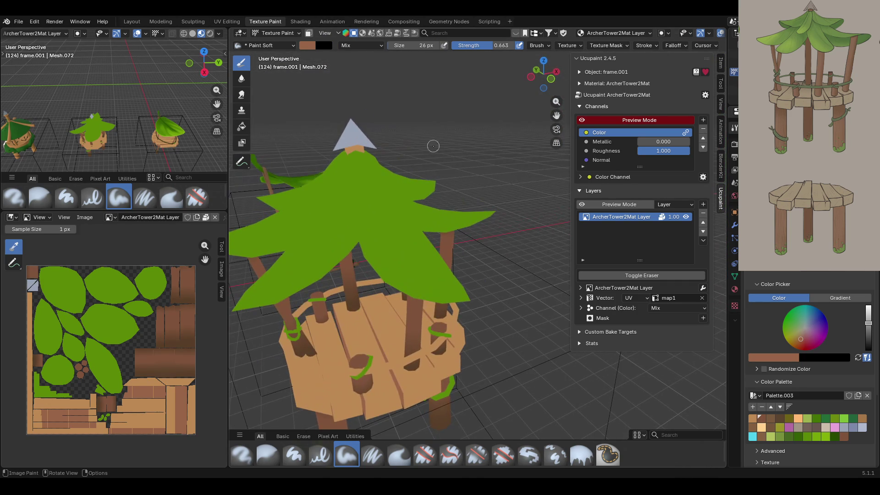
click(291, 33)
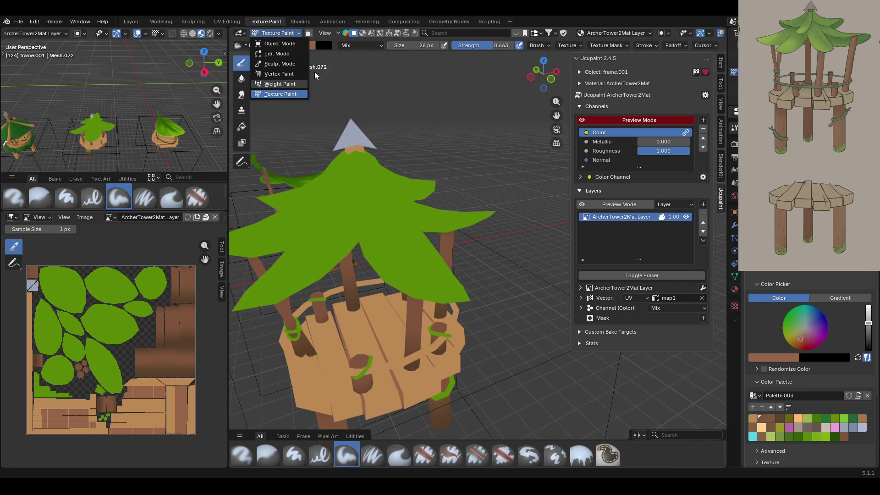
Mask painting to selected faces and fill the roof tip with the dark brown palette colour.
click(308, 33)
click(242, 161)
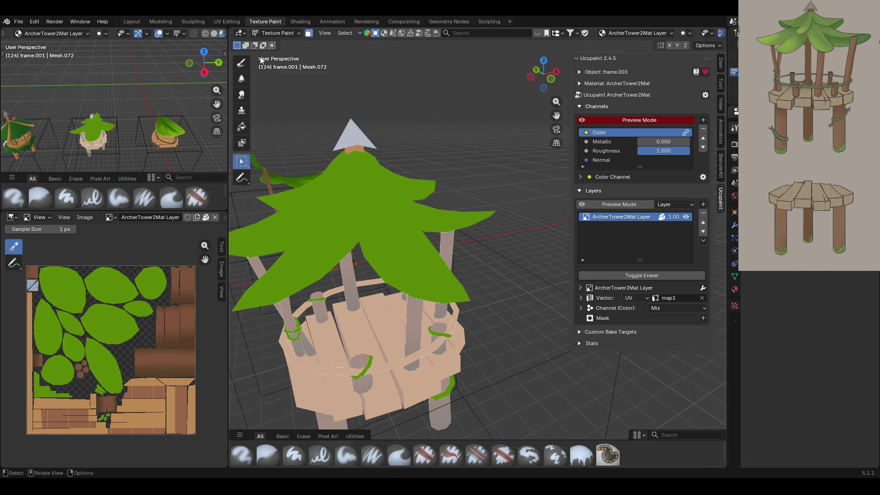
click(241, 126)
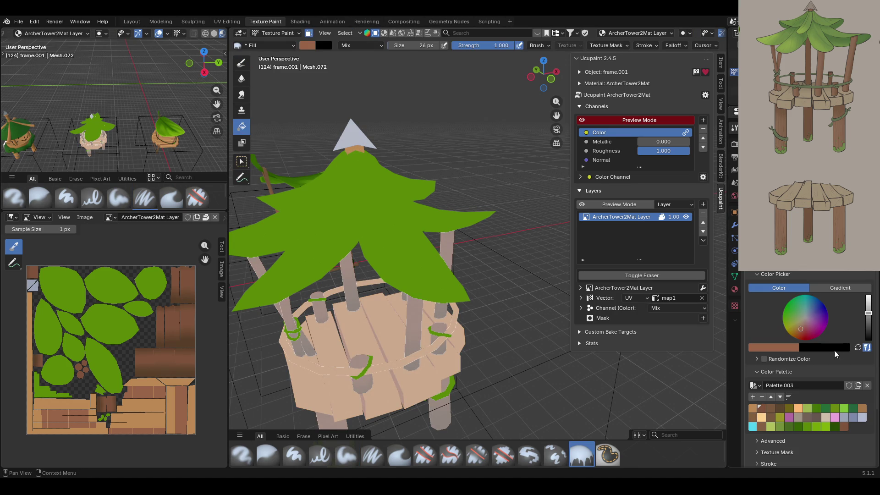
click(760, 411)
click(351, 152)
mouse_move(351, 151)
middle_down()
mouse_move(446, 177)
mouse_move(472, 165)
mouse_move(367, 164)
middle_up()
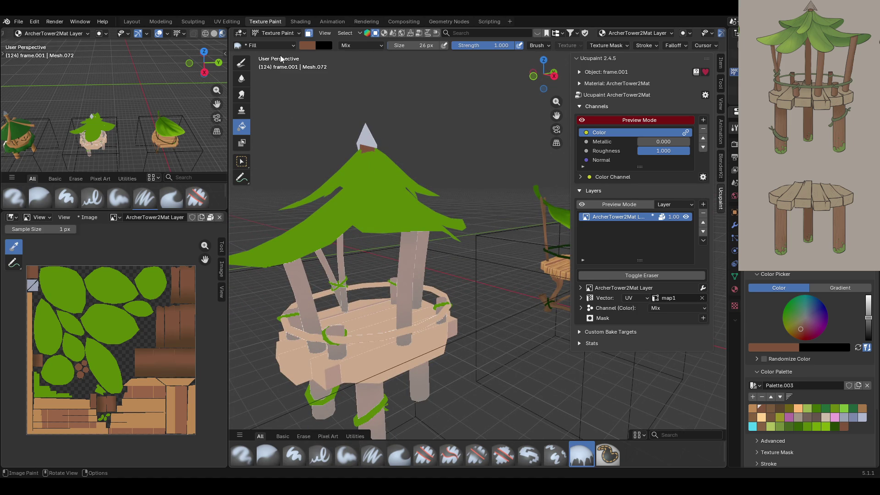
Turn off face-selection masking, return to the Draw brush, and frame the view on the tower.
click(269, 34)
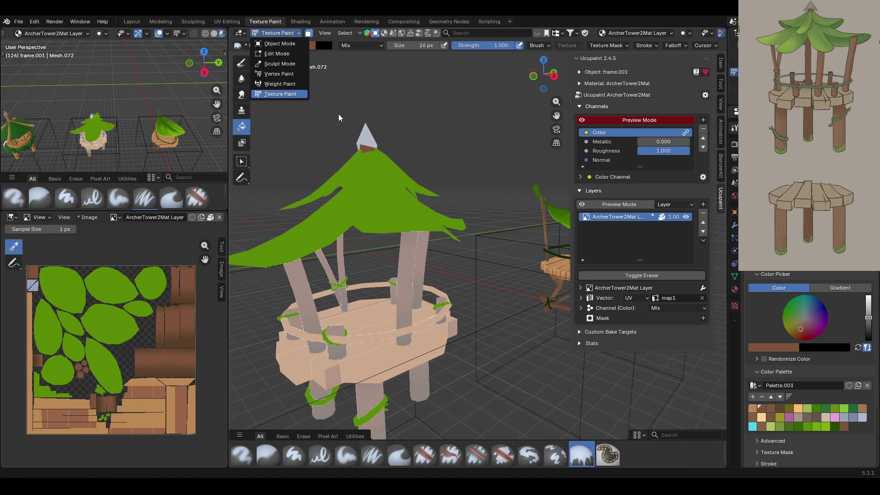
click(279, 93)
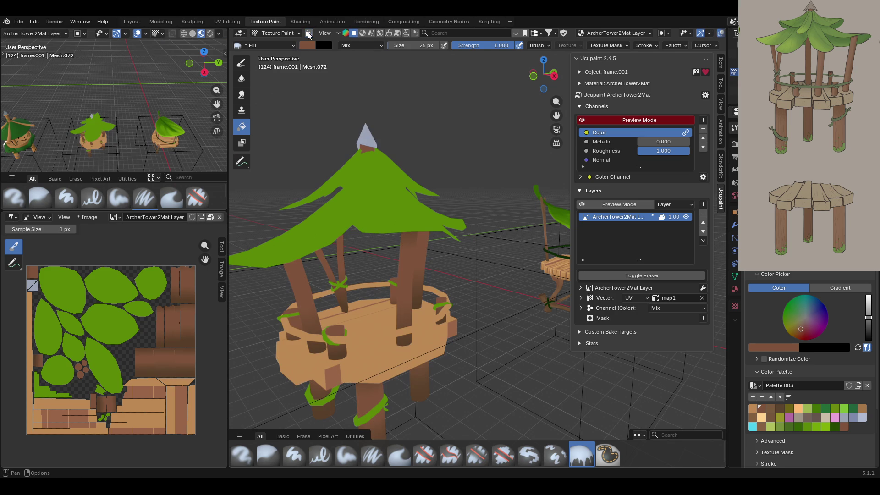
click(246, 62)
middle_drag(362, 143, 412, 147)
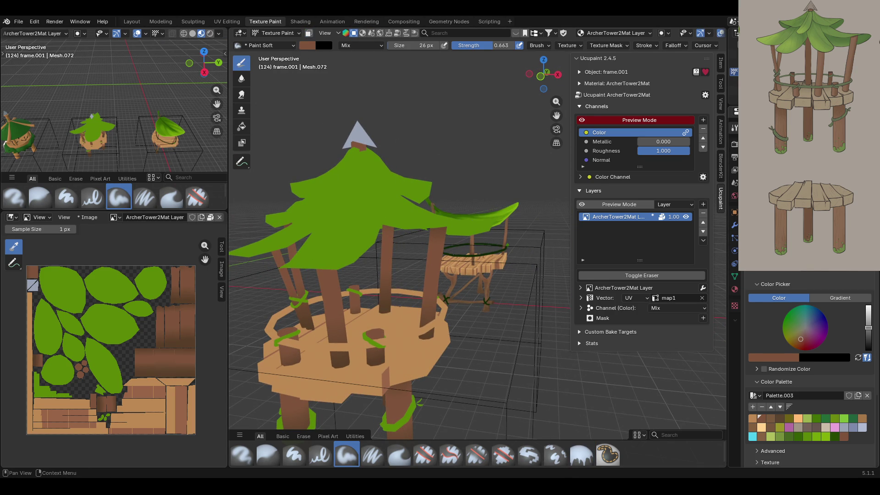
mouse_move(412, 147)
middle_down()
mouse_move(486, 154)
mouse_move(574, 143)
mouse_move(535, 91)
middle_up()
key(KP_Decimal)
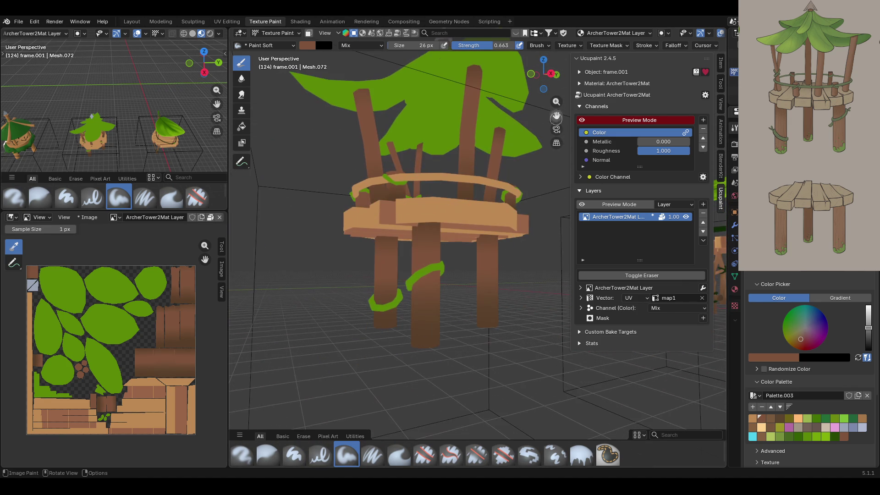
Restrict painting to the whole centre pole via a linked face selection, then return to Draw.
click(308, 33)
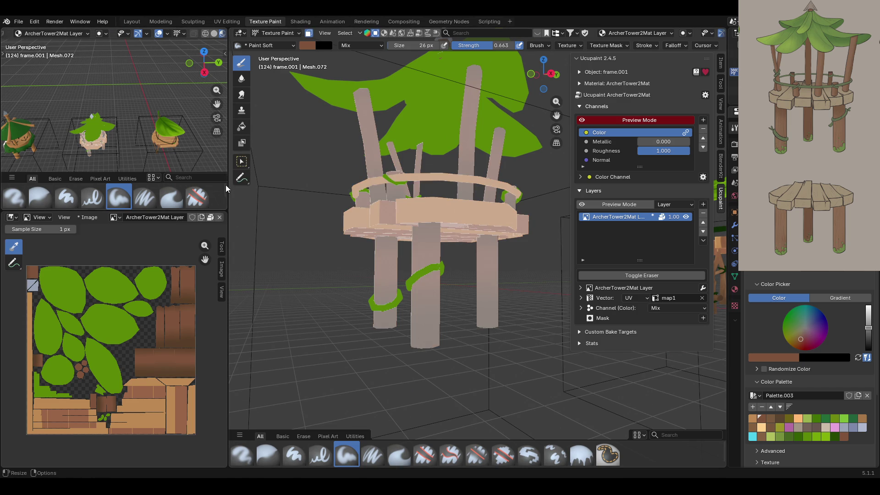
click(242, 161)
click(416, 260)
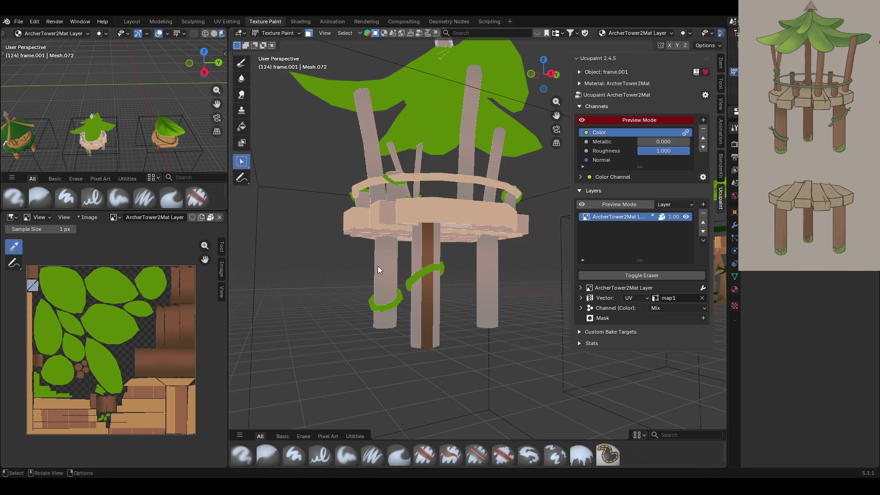
key(ctrl+l)
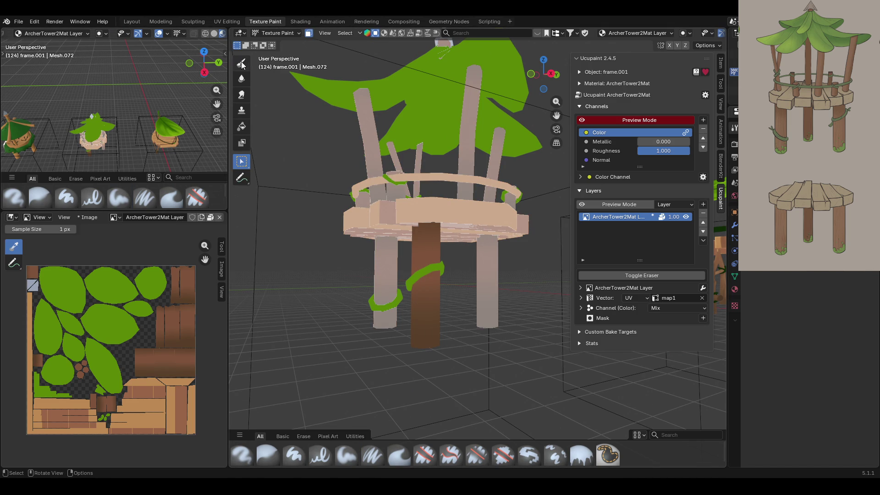
click(242, 63)
middle_drag(348, 275, 353, 257)
Choose a streaky wood-grain brush and add a screen-sampled dark brown to the palette.
click(373, 455)
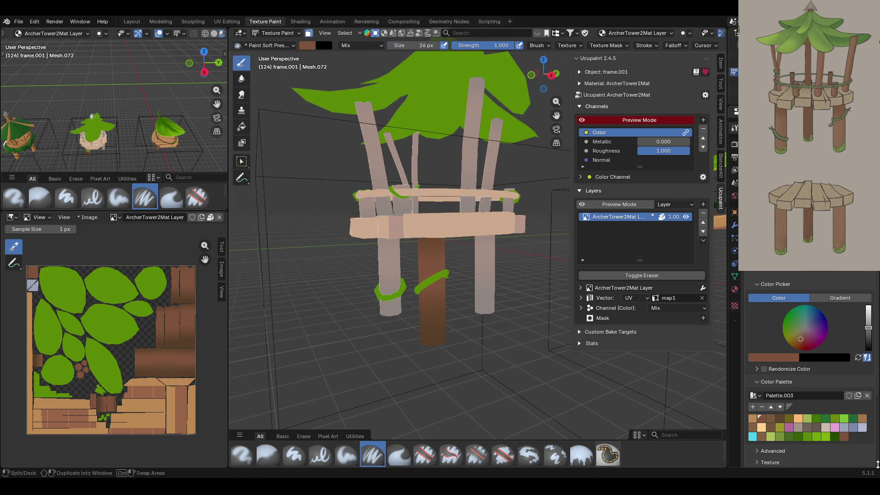
click(779, 418)
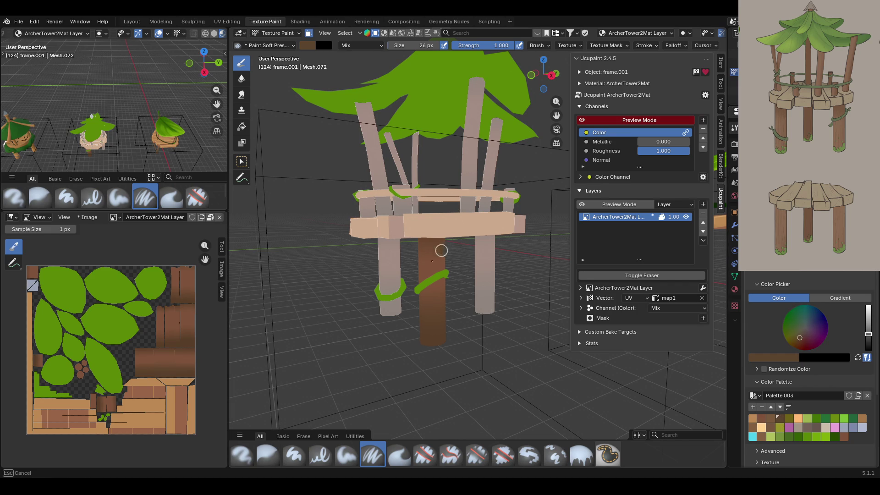
click(758, 359)
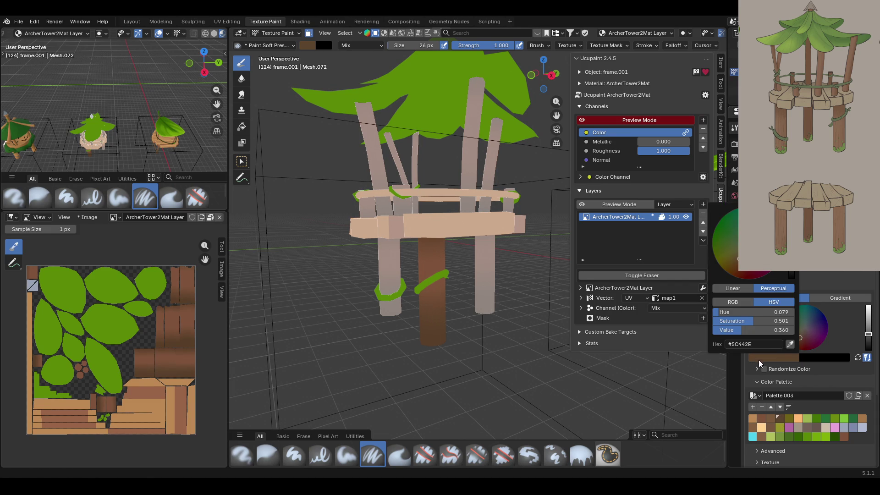
click(790, 347)
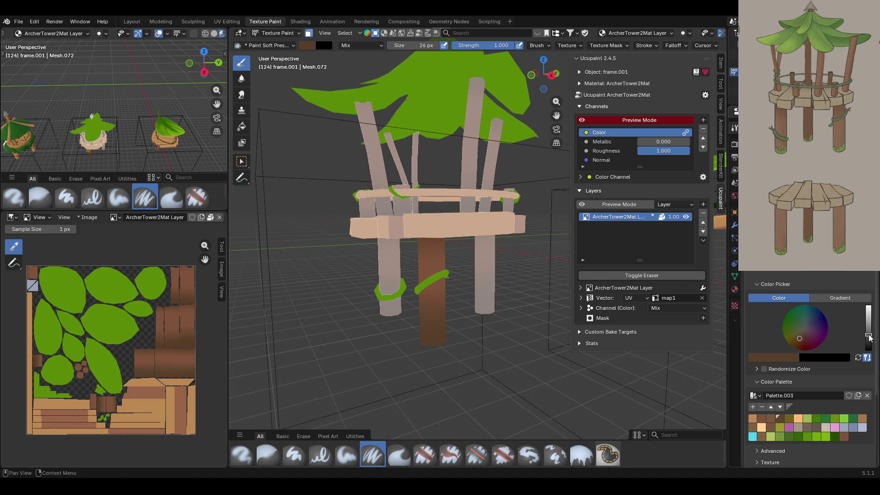
click(752, 407)
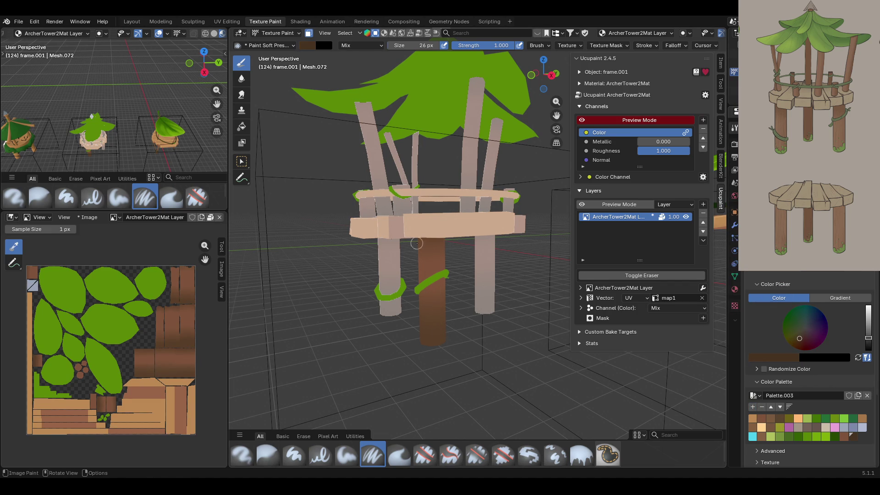
Paint a dark wavy grain streak down the pillar with a slightly lightened brown, keeping the final stroke.
drag(442, 238, 430, 338)
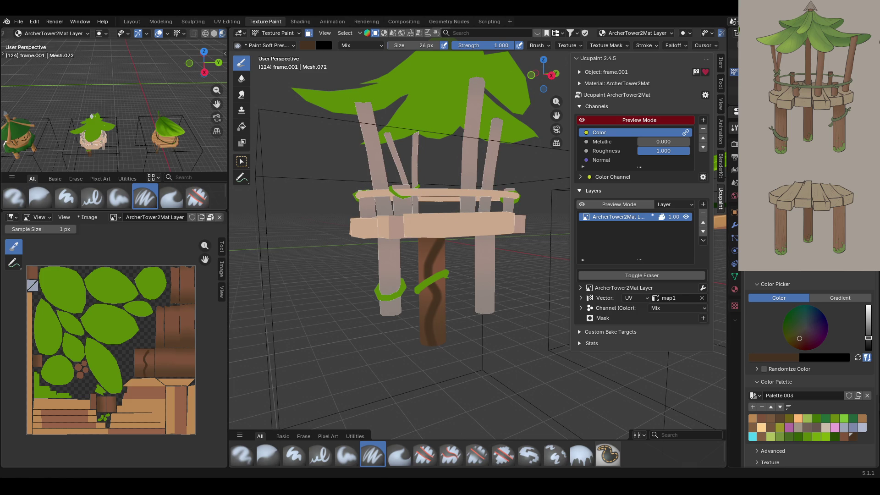
key(ctrl+z)
click(761, 406)
drag(868, 337, 868, 334)
drag(428, 239, 436, 365)
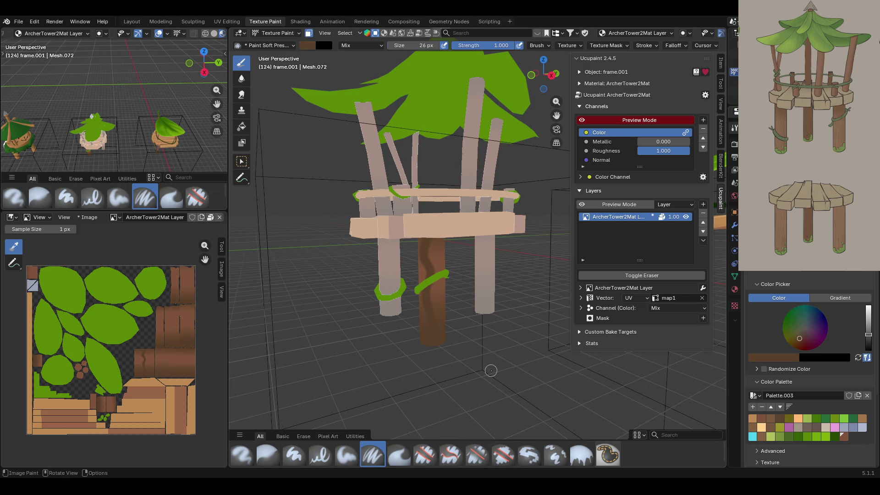
key(ctrl+z)
key(ctrl+z)
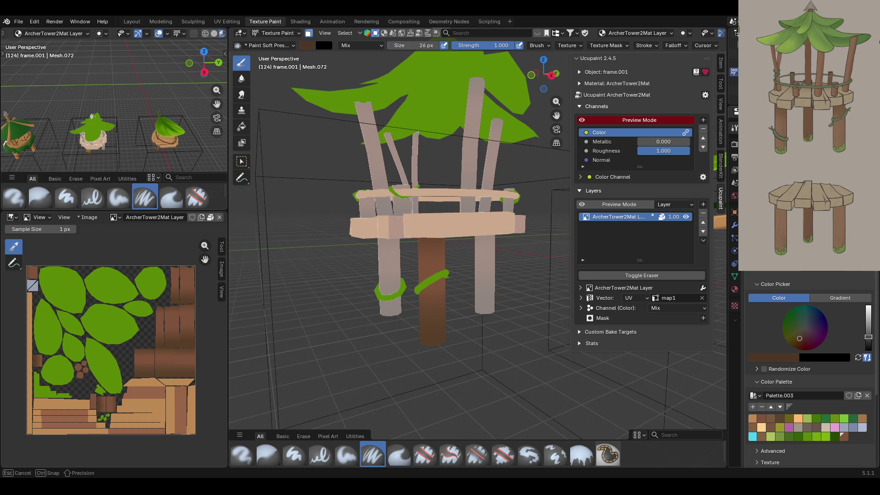
key(ctrl+shift+z)
key(ctrl+shift+z)
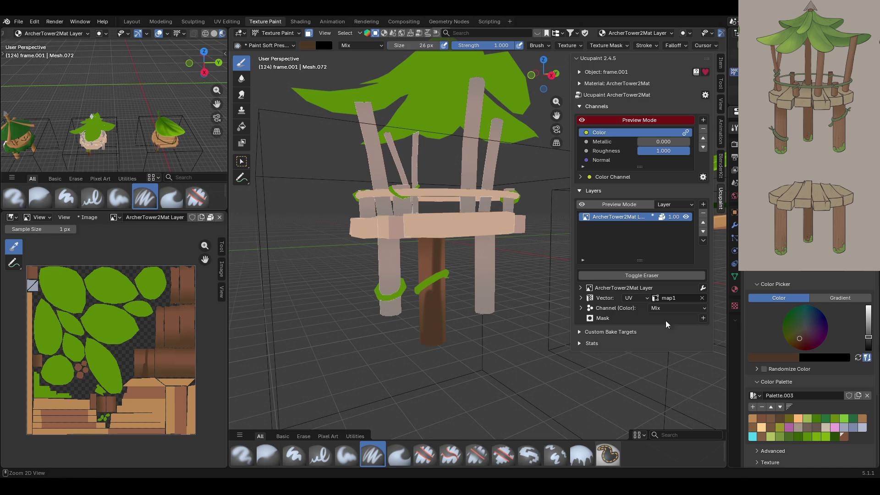
key(ctrl+z)
key(ctrl+z)
key(ctrl+shift+z)
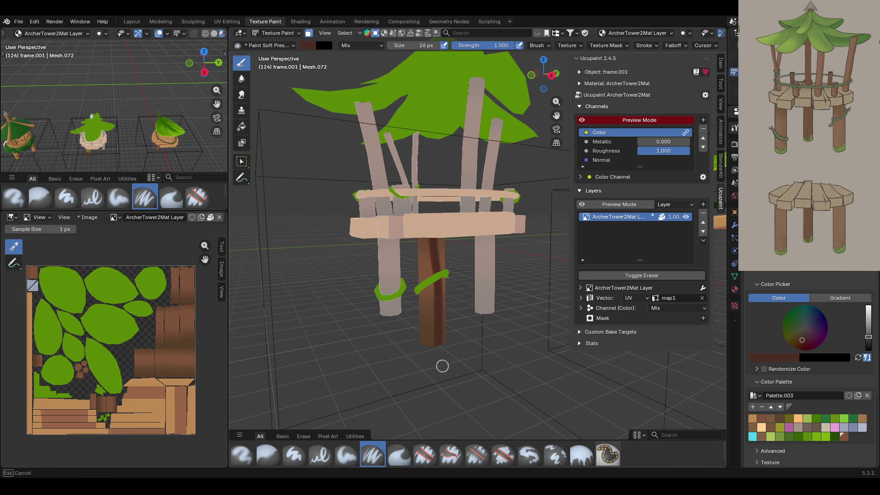
middle_drag(455, 367, 467, 367)
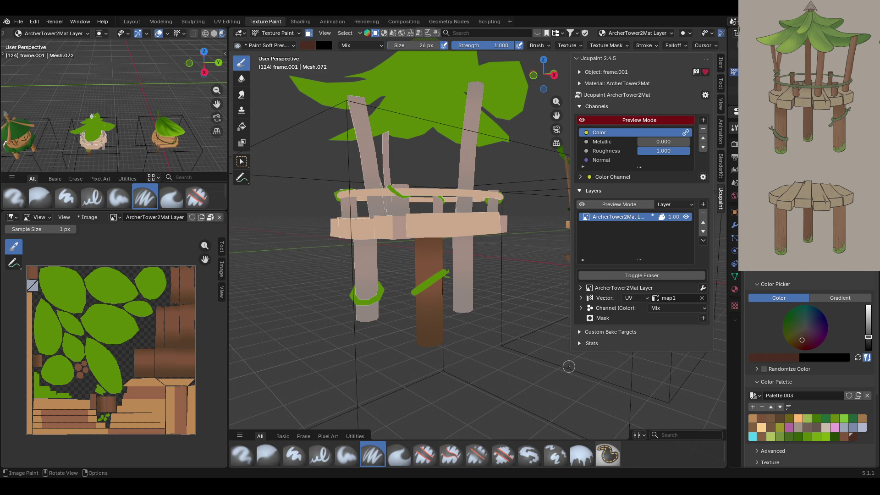
Zoom in on the trunk and repaint a dark brown streak from its top down, then zoom out.
drag(556, 115, 573, 105)
middle_drag(436, 233, 454, 260)
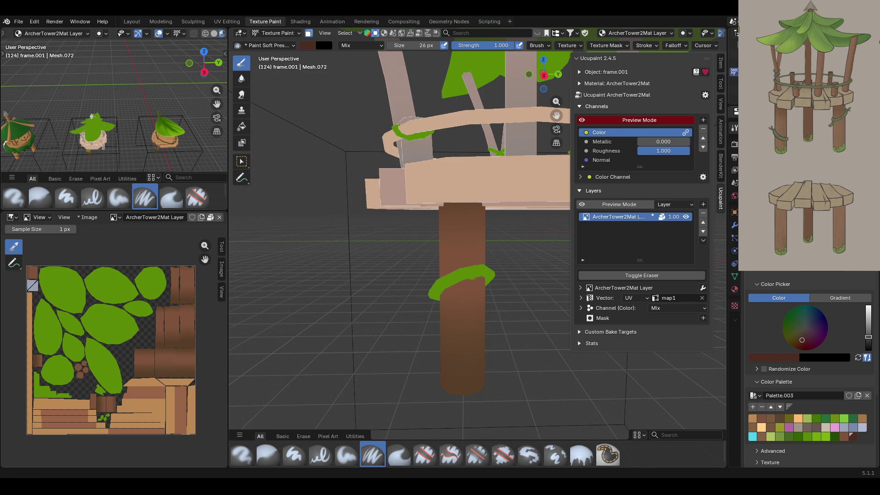
middle_drag(461, 349, 504, 347)
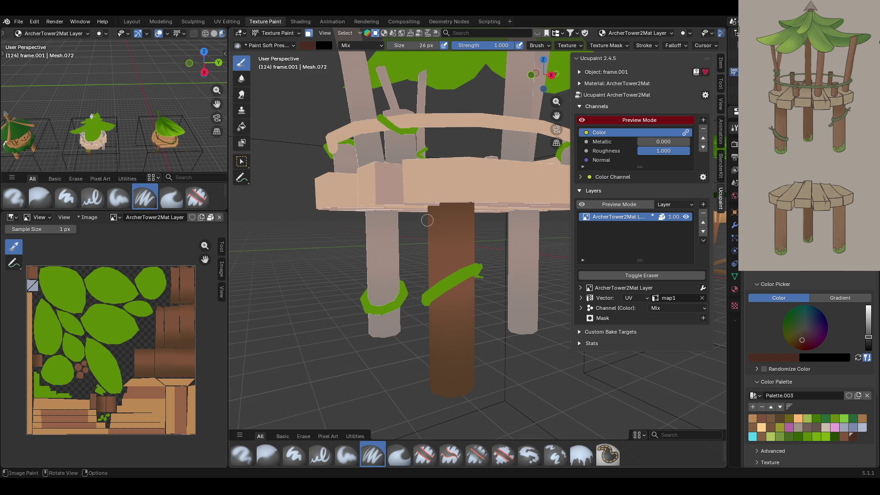
drag(433, 208, 441, 397)
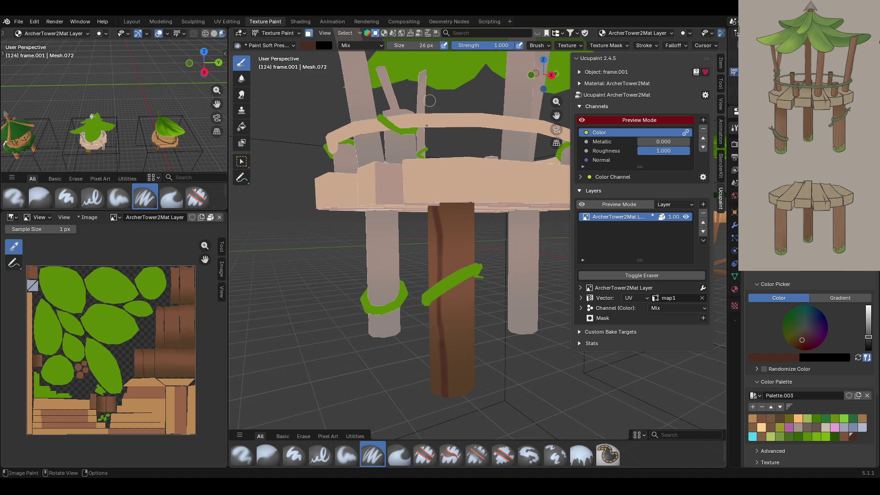
key(ctrl+z)
mouse_move(435, 195)
mouse_down()
mouse_move(447, 273)
mouse_move(443, 397)
mouse_up()
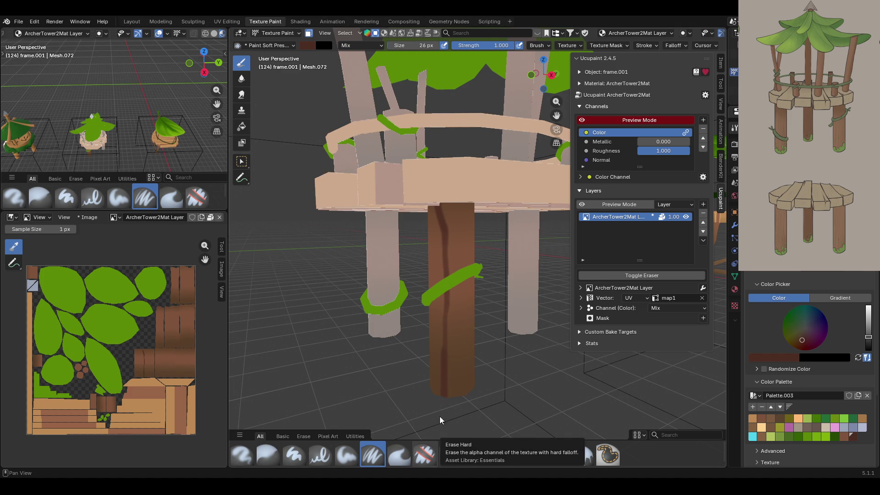
middle_drag(508, 328, 571, 303)
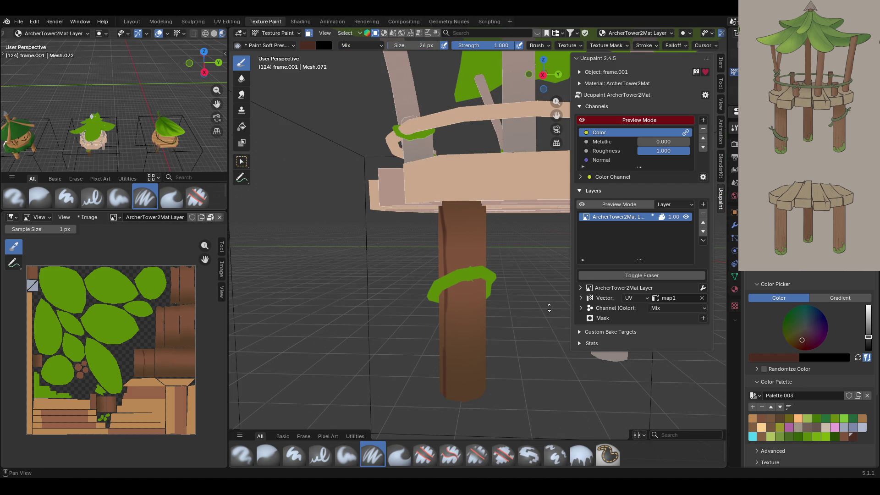
scroll(548, 308, down, 6)
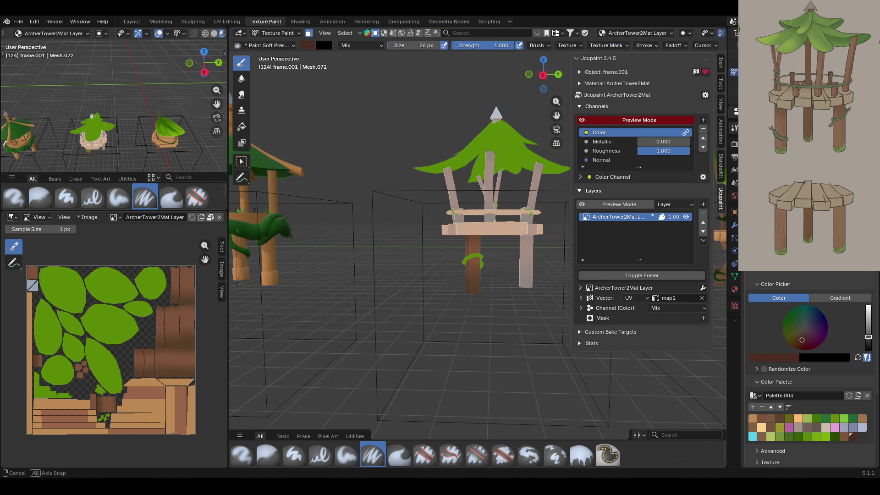
Save ArcherTower.blend with the painted pillar, then orbit close on the platform.
middle_drag(549, 307, 509, 325)
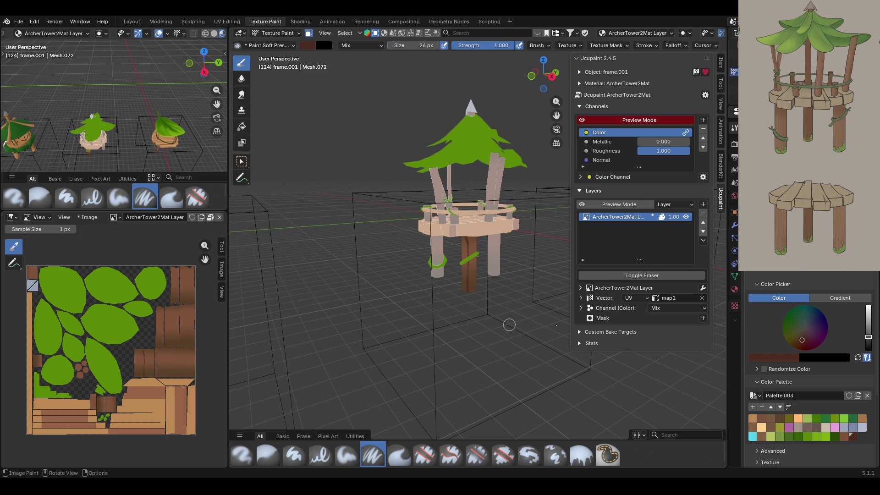
key(ctrl+s)
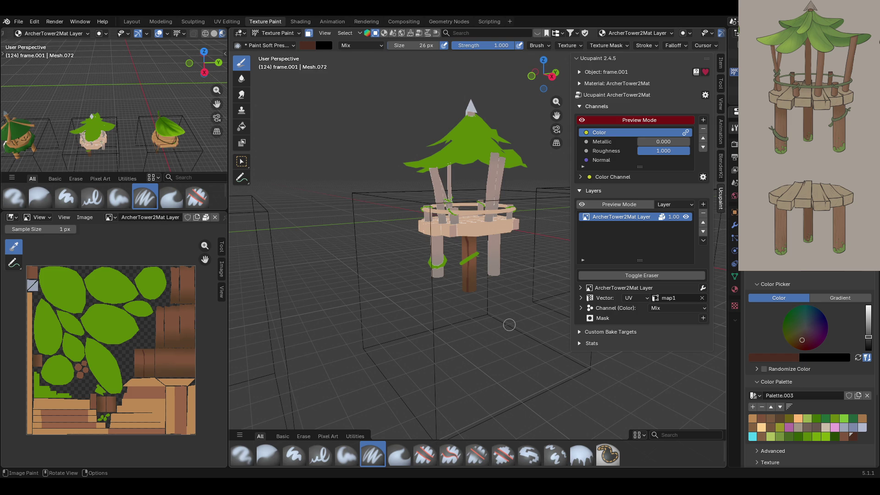
mouse_move(510, 325)
middle_down()
mouse_move(488, 293)
mouse_move(476, 238)
mouse_move(513, 432)
middle_up()
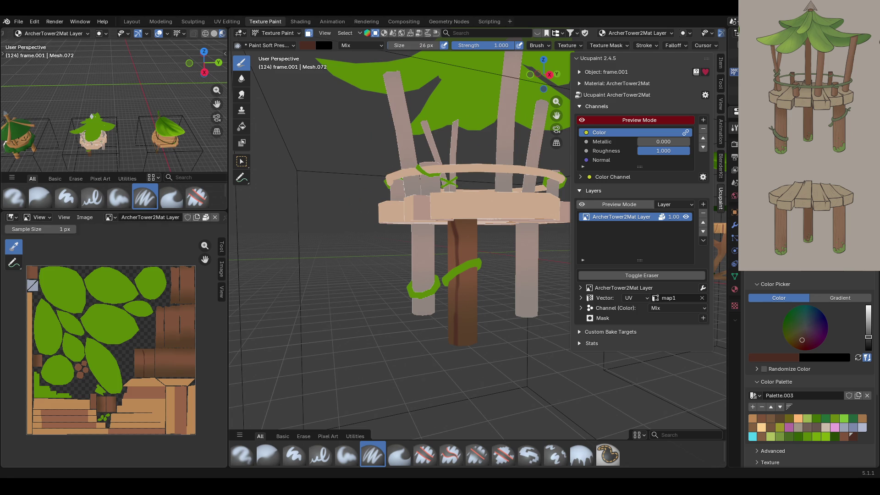
Switch to the Paint Soft brush and paint dark brown streaks near the trunk base, undoing a trial stroke.
middle_drag(403, 339, 436, 341)
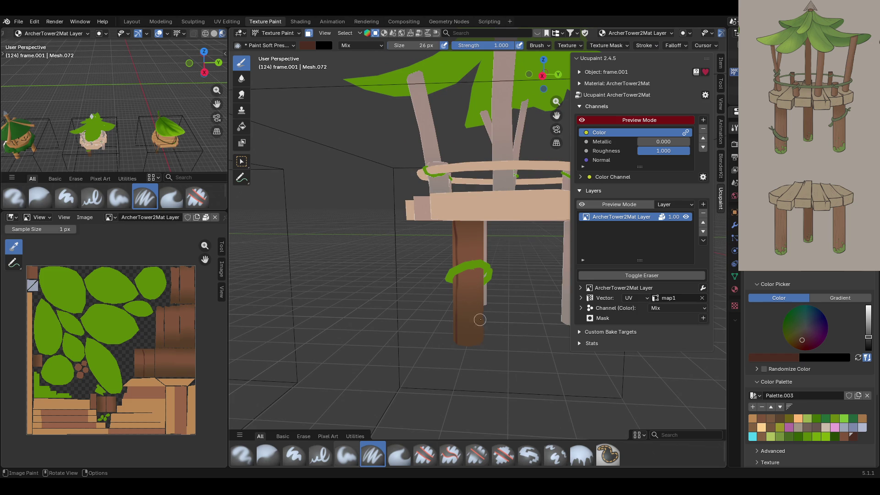
drag(474, 349, 474, 276)
mouse_move(467, 160)
middle_down()
mouse_move(531, 164)
mouse_move(510, 349)
mouse_move(584, 384)
middle_up()
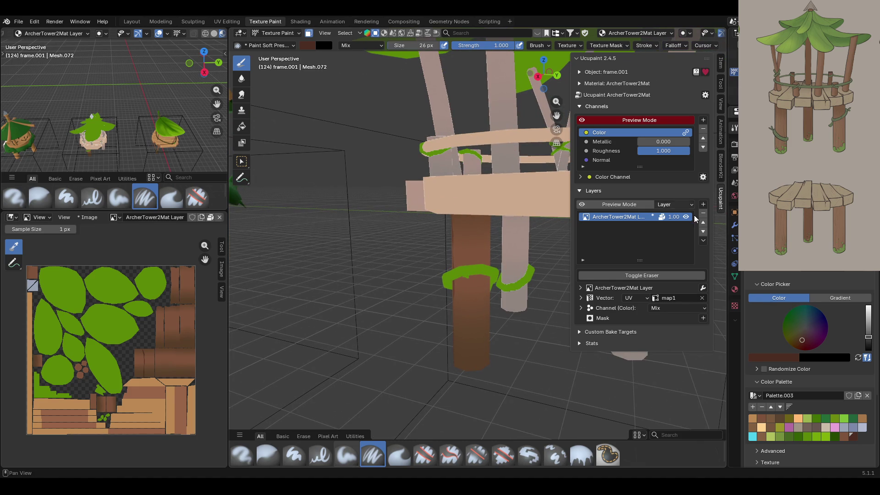
click(372, 455)
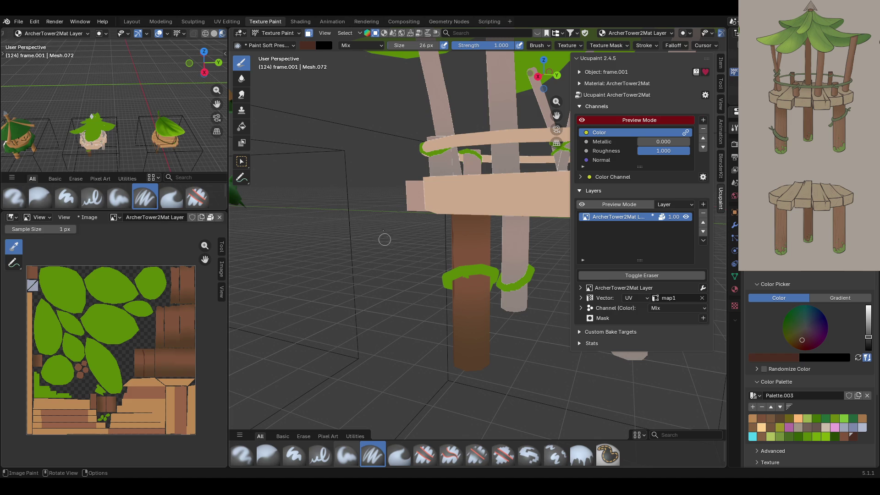
drag(472, 247, 473, 349)
key(ctrl+z)
drag(472, 365, 468, 247)
Add further dark brown vertical streaks down the trunk from a new angle.
middle_drag(453, 160, 367, 140)
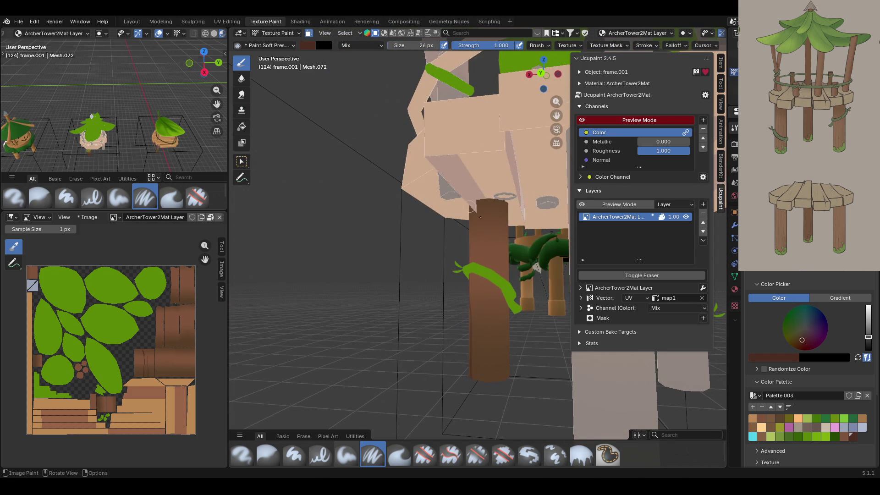
drag(485, 219, 493, 369)
middle_drag(419, 280, 458, 208)
mouse_move(496, 215)
mouse_down()
mouse_move(503, 295)
mouse_move(494, 378)
mouse_up()
mouse_move(457, 294)
middle_down()
mouse_move(342, 282)
mouse_move(528, 354)
mouse_move(500, 334)
mouse_move(713, 207)
middle_up()
scroll(458, 229, up, 3)
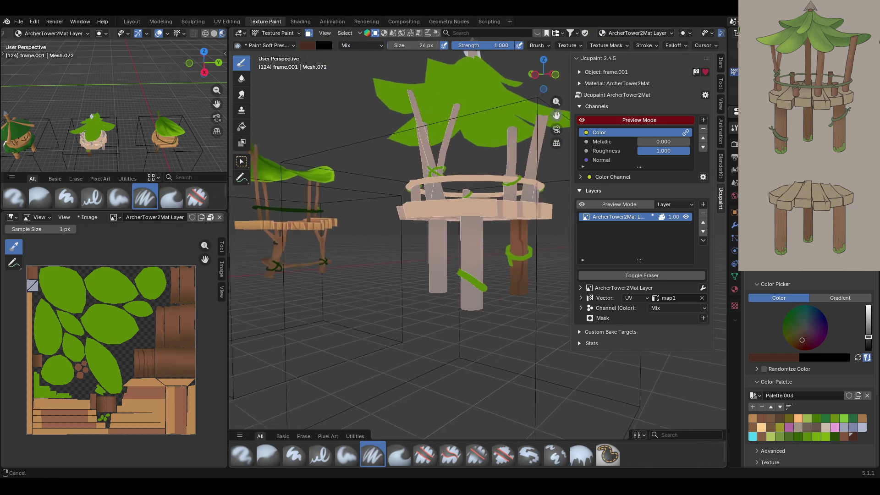
Select the pillar's linked faces with Select Box and L, then return to the paint brush.
click(243, 163)
key(l)
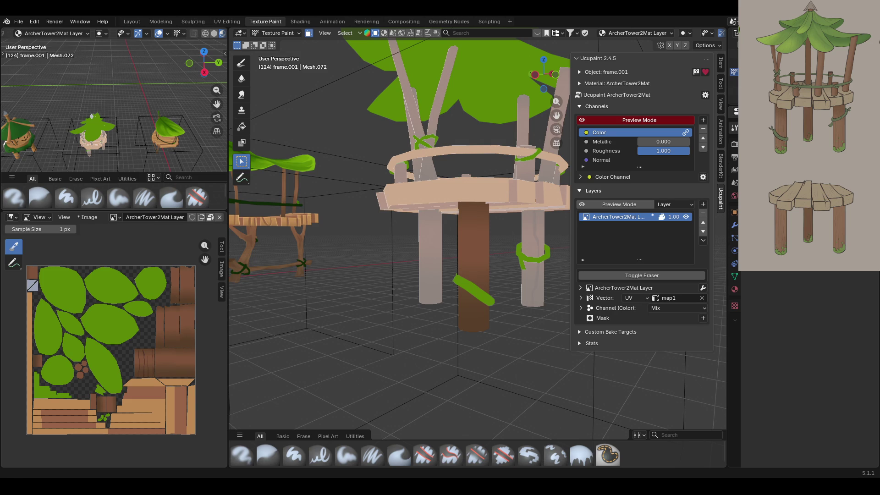
mouse_move(504, 324)
middle_down()
mouse_move(461, 336)
mouse_move(475, 340)
middle_up()
middle_drag(477, 340, 477, 340)
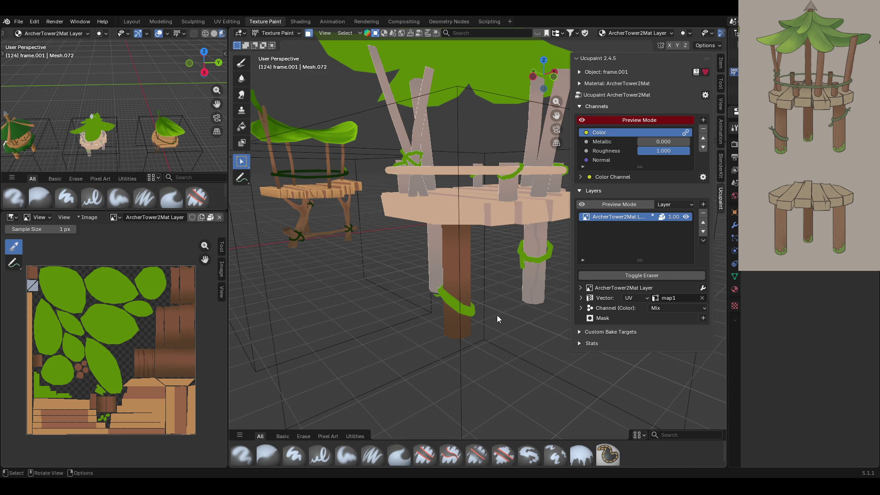
mouse_move(490, 326)
middle_down()
mouse_move(480, 323)
mouse_move(516, 266)
middle_up()
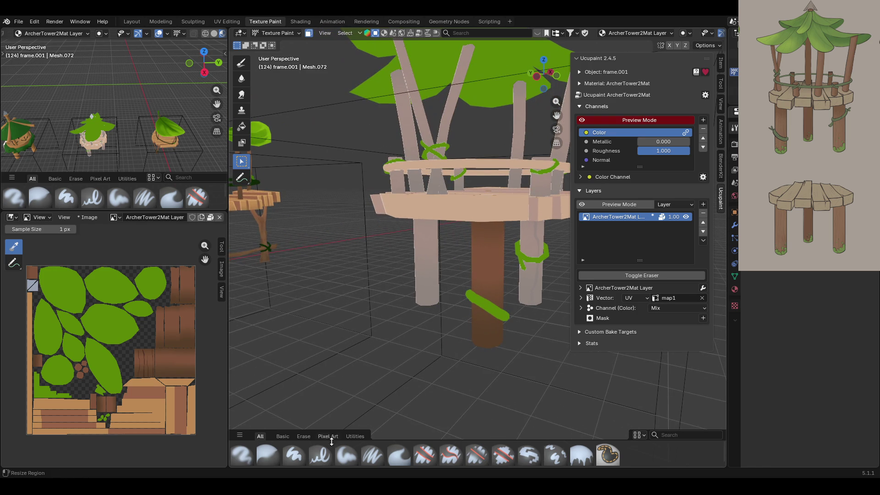
click(373, 455)
mouse_move(526, 345)
middle_down()
mouse_move(513, 347)
mouse_move(527, 350)
middle_up()
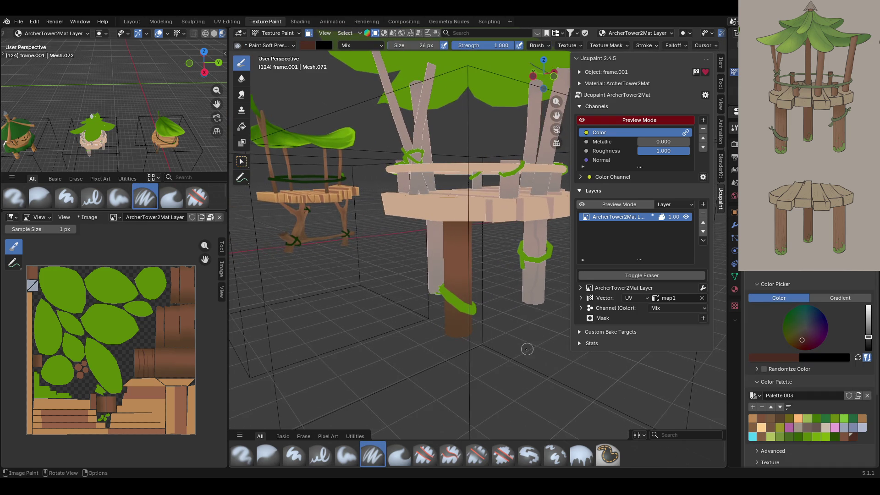
scroll(527, 349, up, 3)
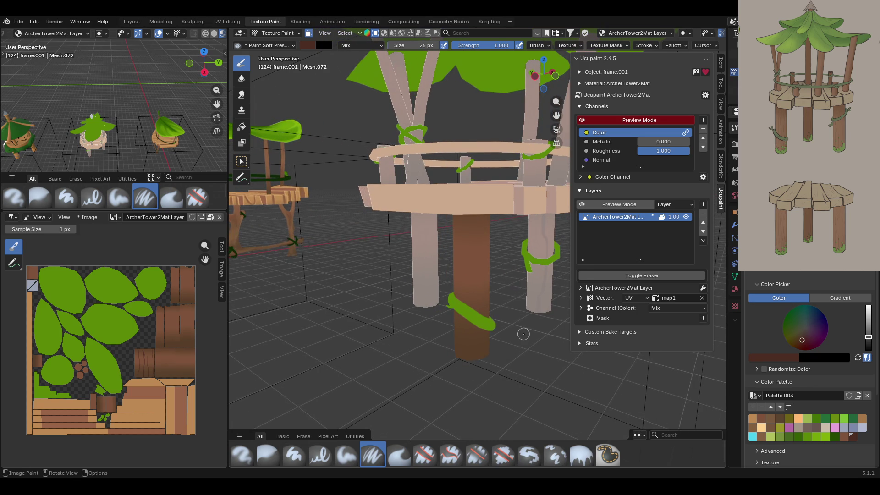
mouse_move(472, 227)
middle_down()
mouse_move(506, 274)
mouse_move(497, 263)
middle_up()
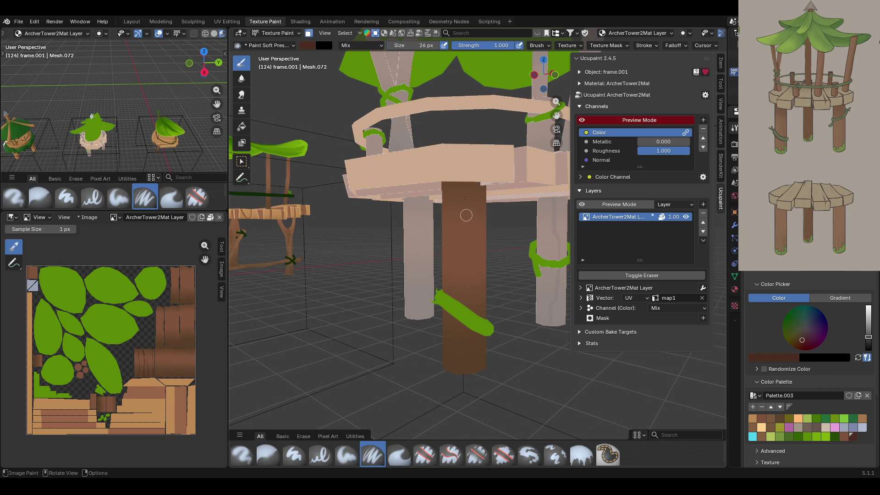
Paint several dark brown grain streaks down the front of the trunk.
drag(460, 184, 463, 373)
middle_drag(431, 189, 445, 169)
drag(447, 185, 452, 369)
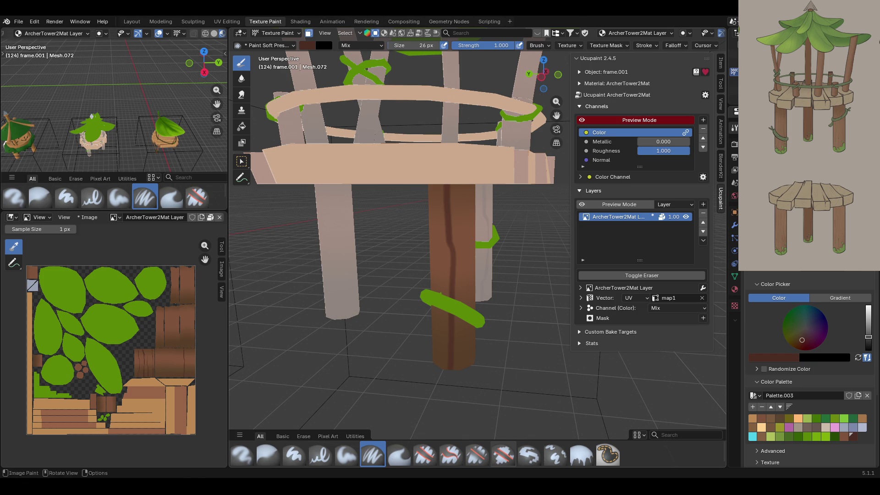
middle_drag(425, 345, 428, 304)
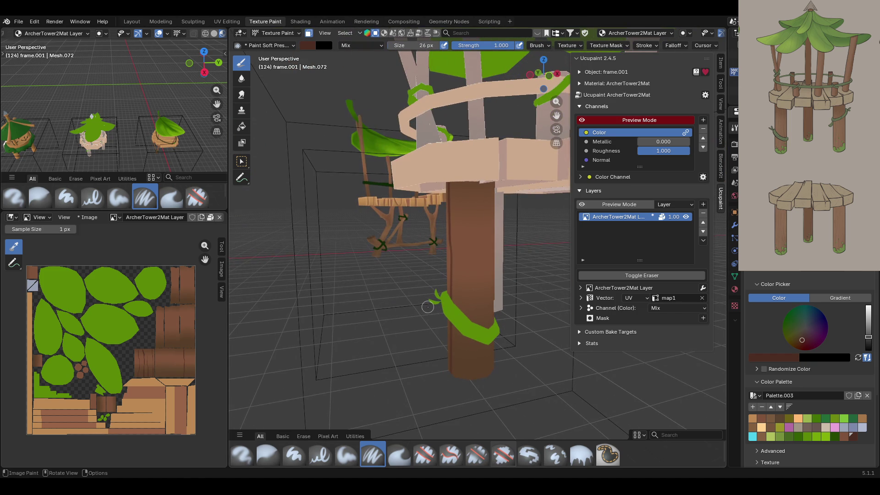
mouse_move(463, 386)
mouse_down()
mouse_move(481, 213)
mouse_move(480, 221)
mouse_up()
mouse_move(480, 221)
middle_down()
mouse_move(524, 314)
mouse_move(471, 312)
middle_up()
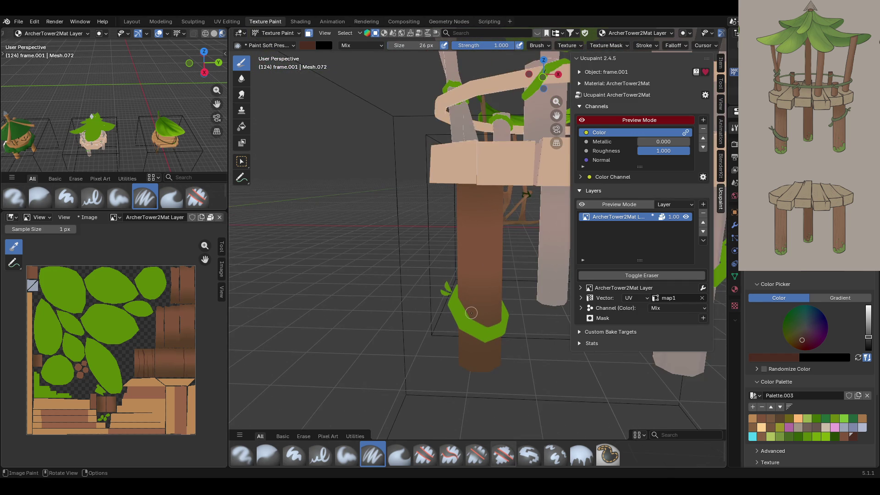
drag(473, 376, 483, 160)
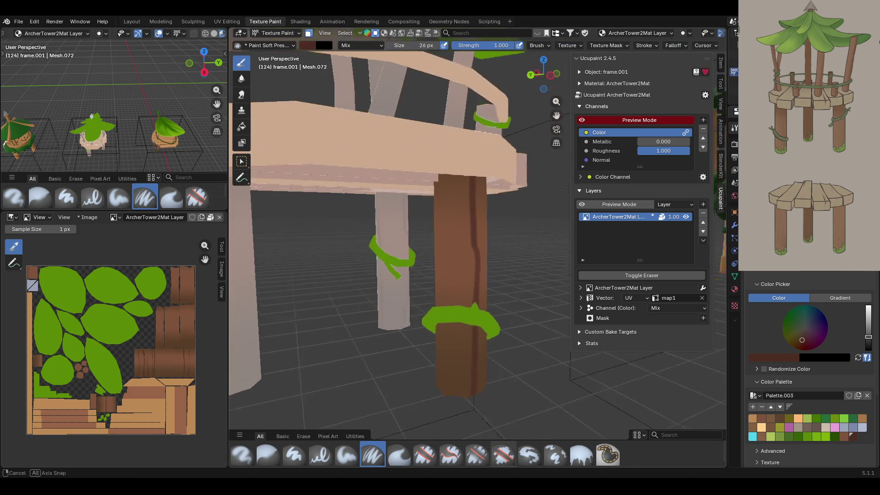